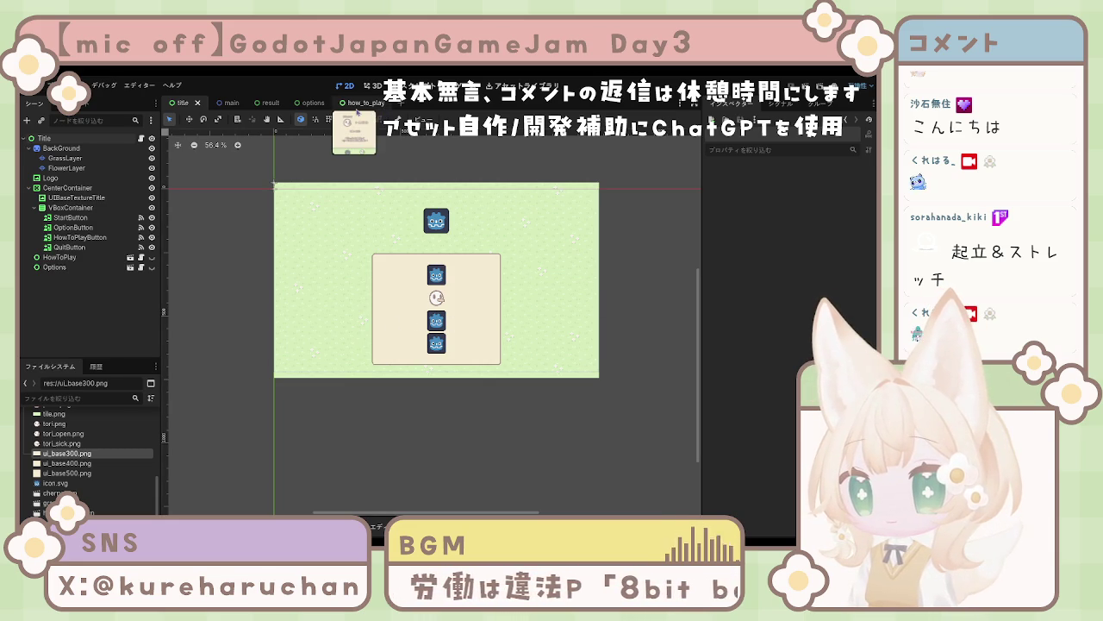
Step: Browse the main, result, options, how_to_play and title scenes, finishing on the main scene
left_click(231, 104)
left_click(266, 104)
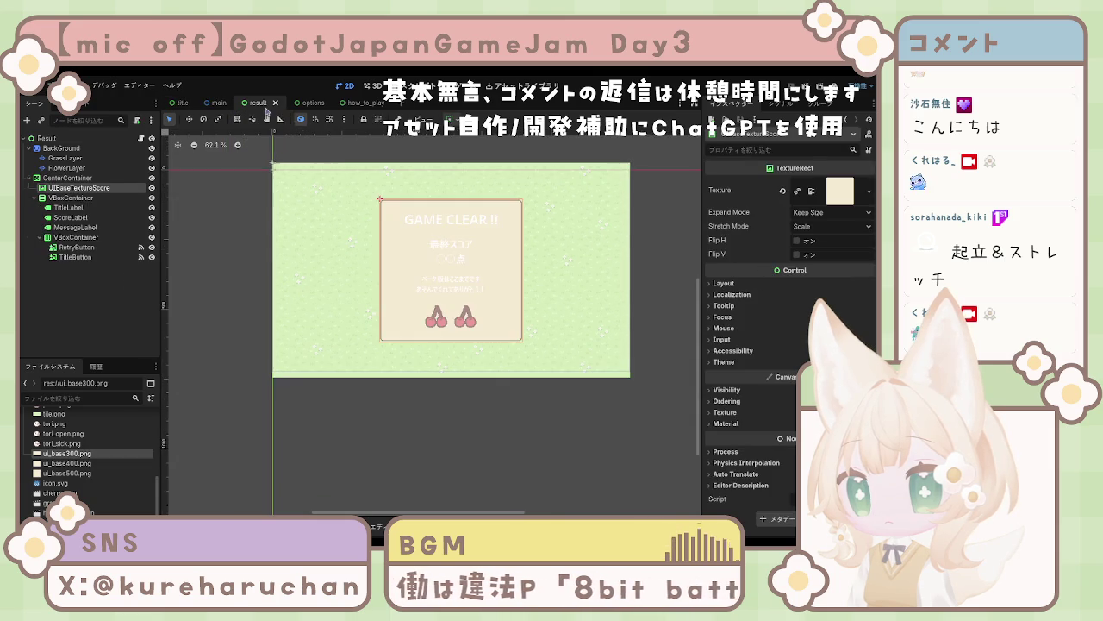
left_click(314, 107)
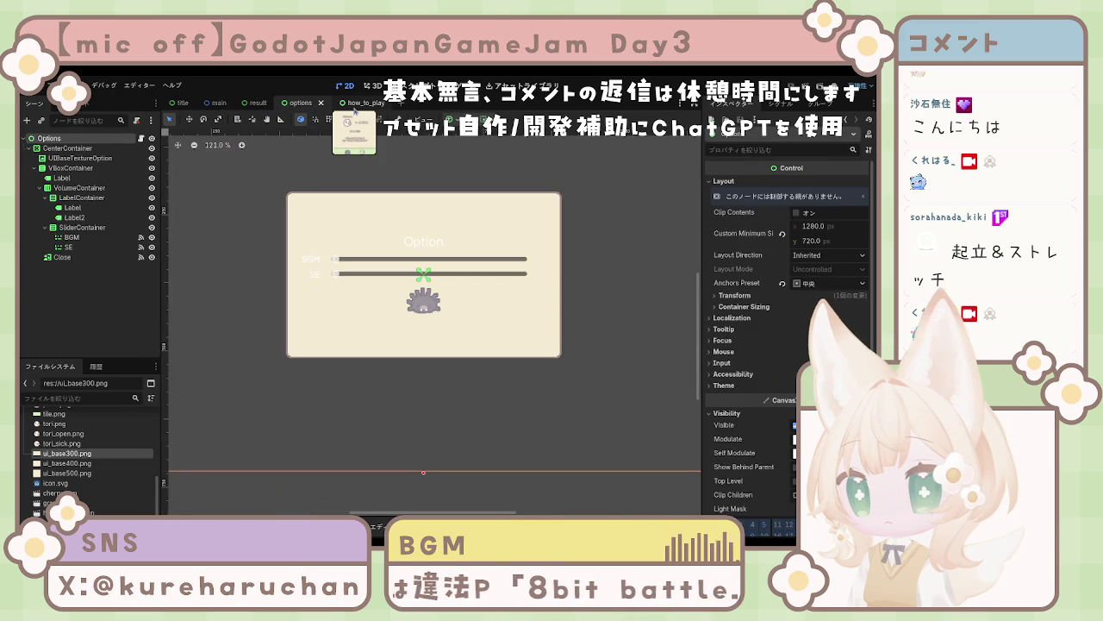
left_click(355, 106)
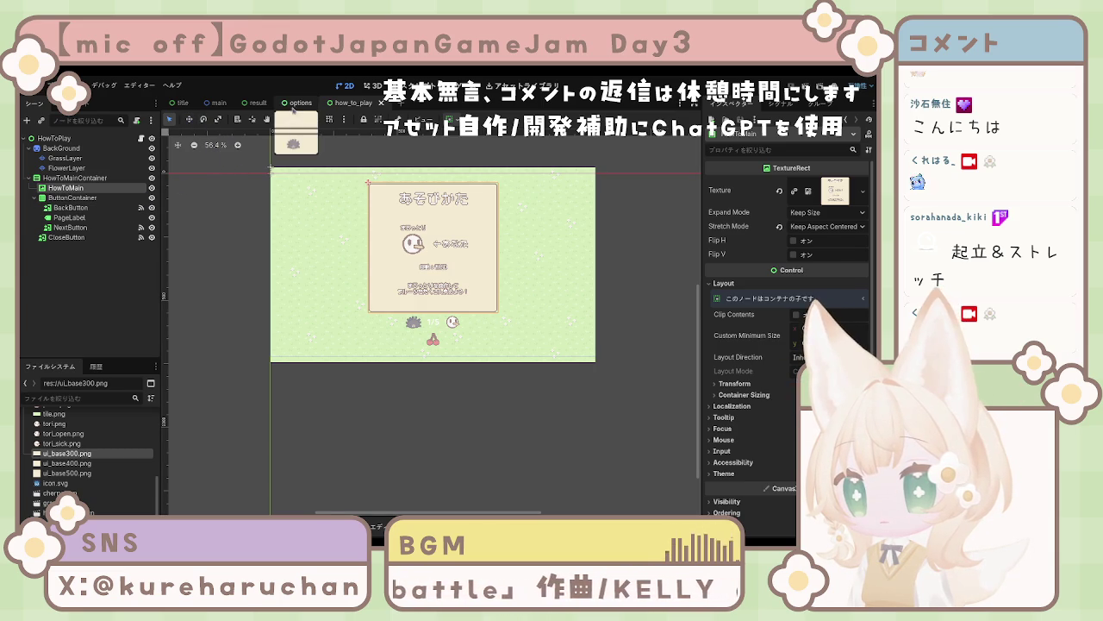
left_click(294, 107)
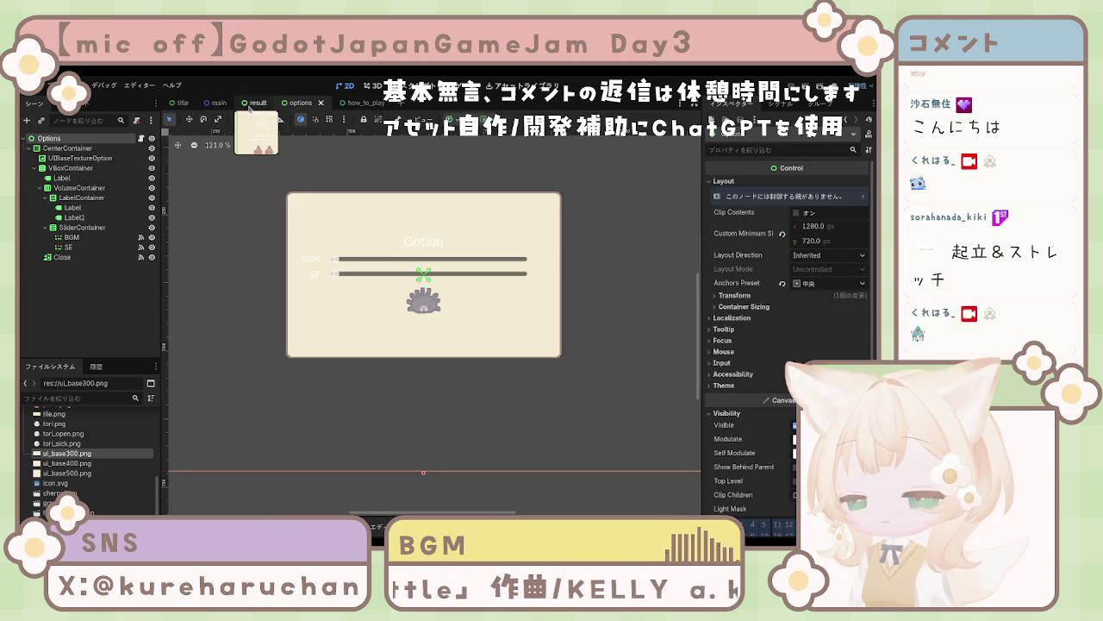
left_click(250, 106)
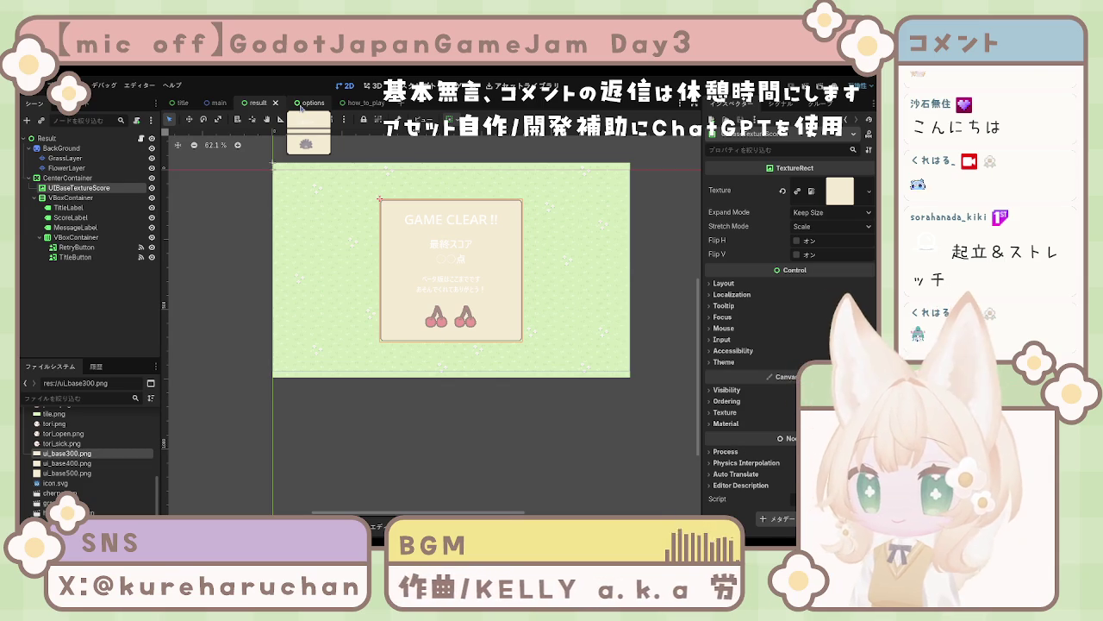
left_click(300, 104)
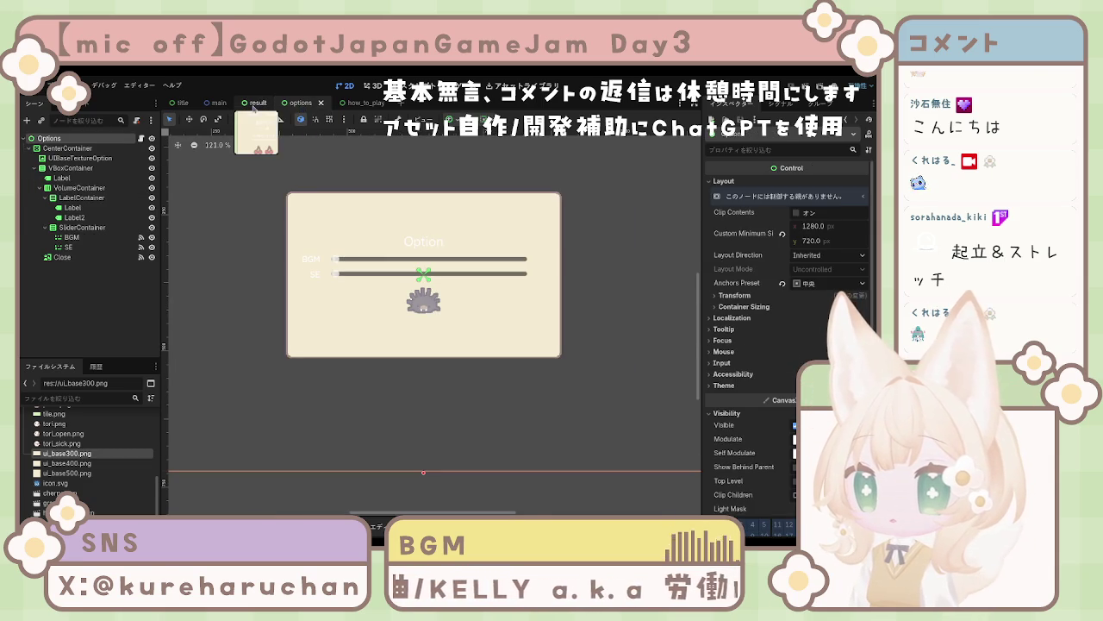
left_click(258, 104)
left_click(179, 104)
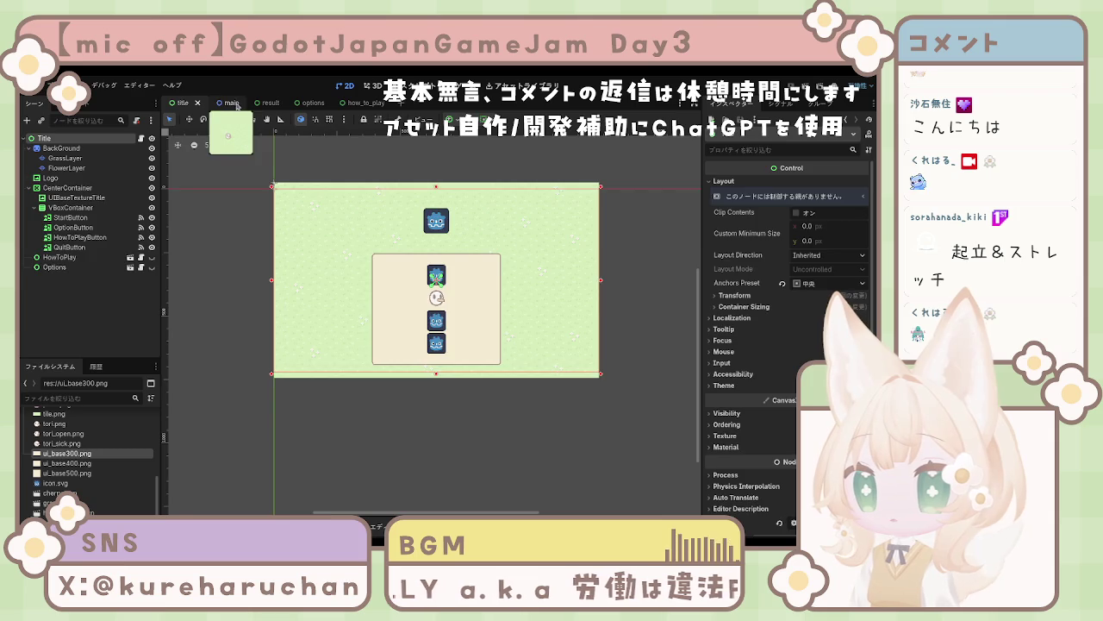
left_click(226, 102)
Step: Test-run the game with F5, stop it with F8, then bring up the options scene
key("F5")
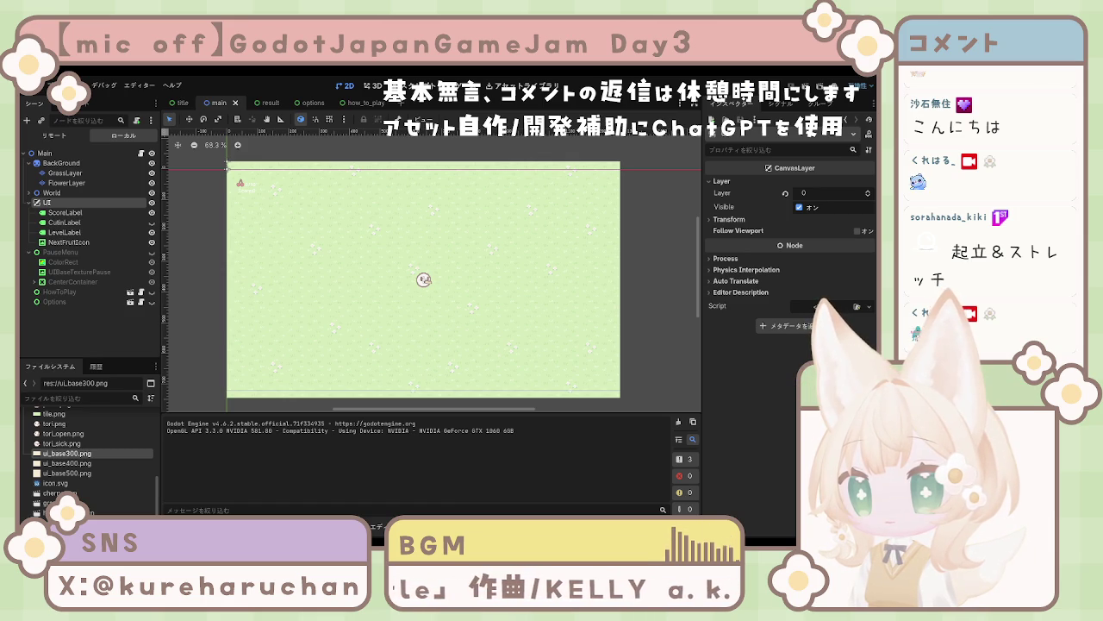
key("F8")
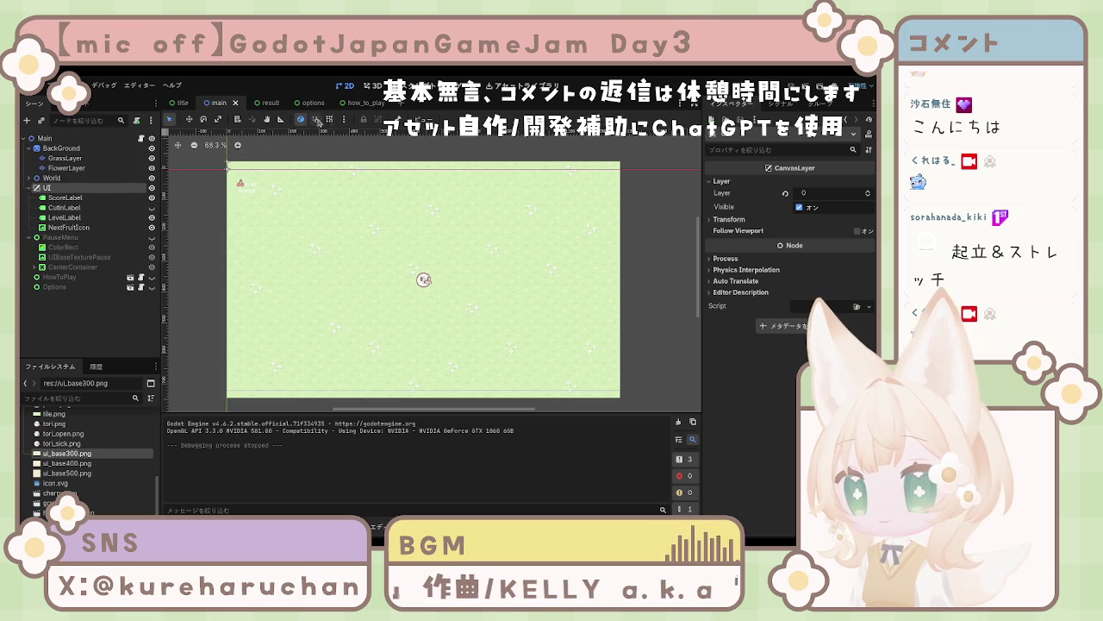
left_click(312, 103)
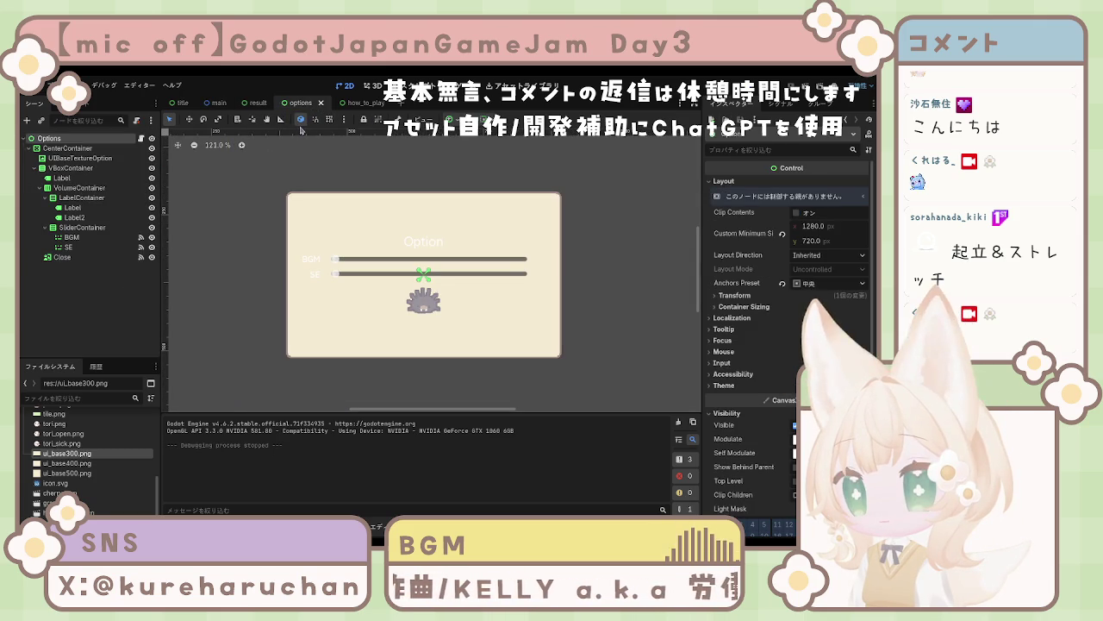
Step: Add a ColorRect node under CenterContainer in the options scene
left_click(62, 148)
left_click(60, 139)
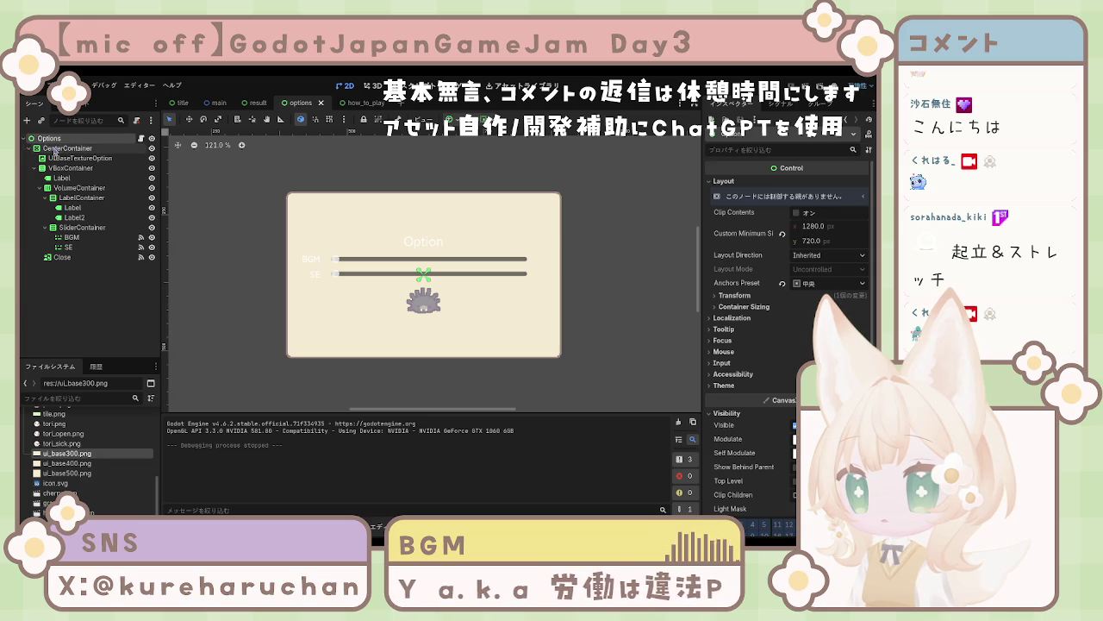
left_click(55, 149)
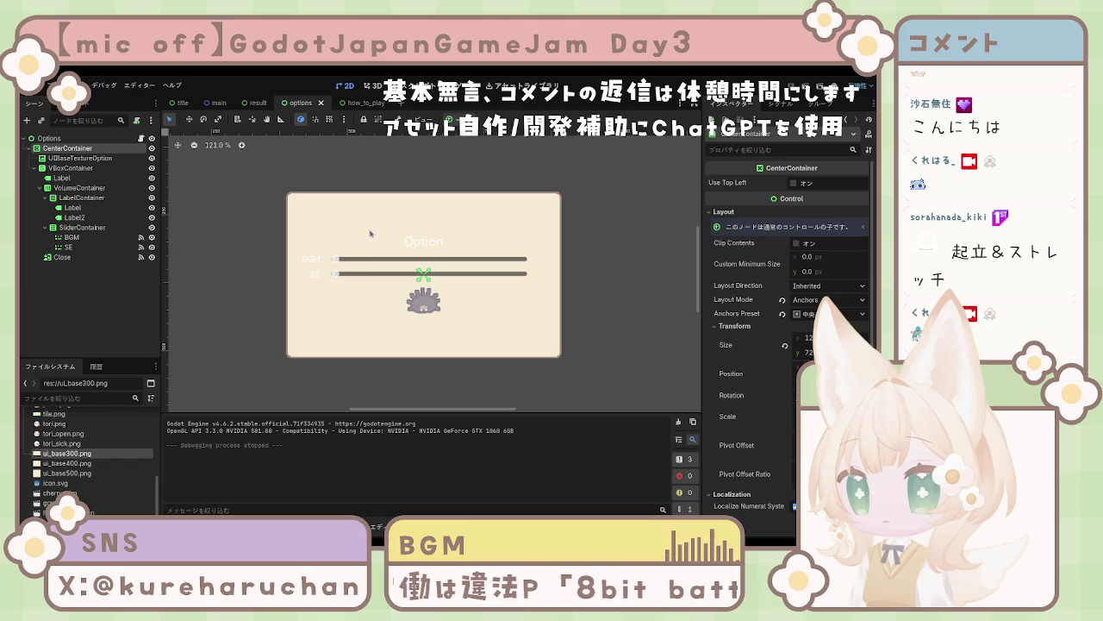
key("ctrl+v")
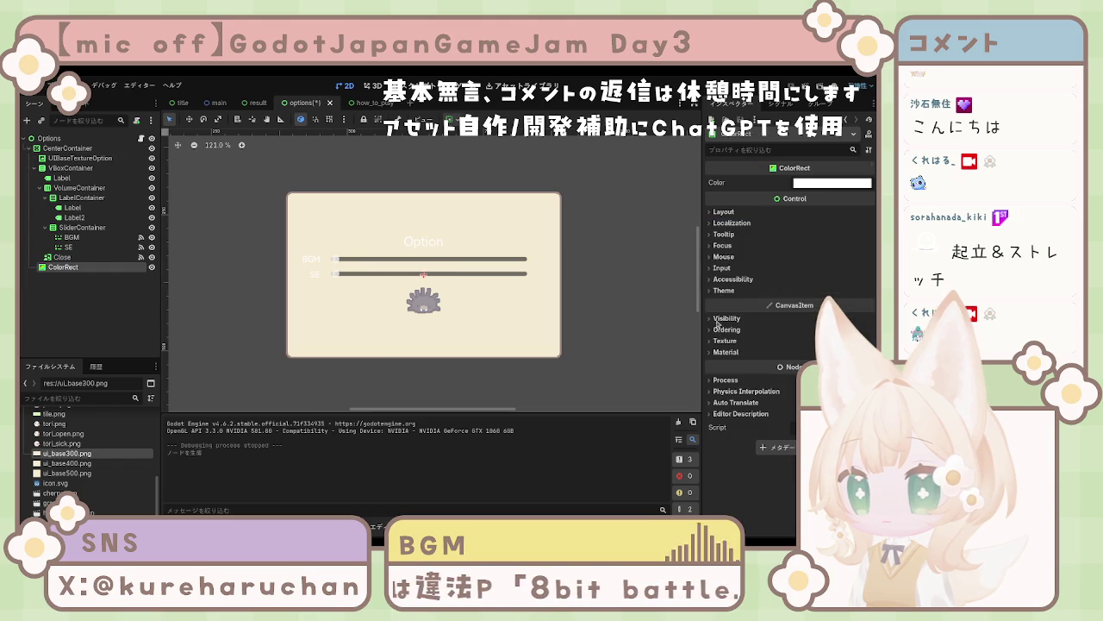
Step: Move ColorRect to the top of CenterContainer and give it a translucent dark black colour
left_click_drag(63, 266, 110, 157)
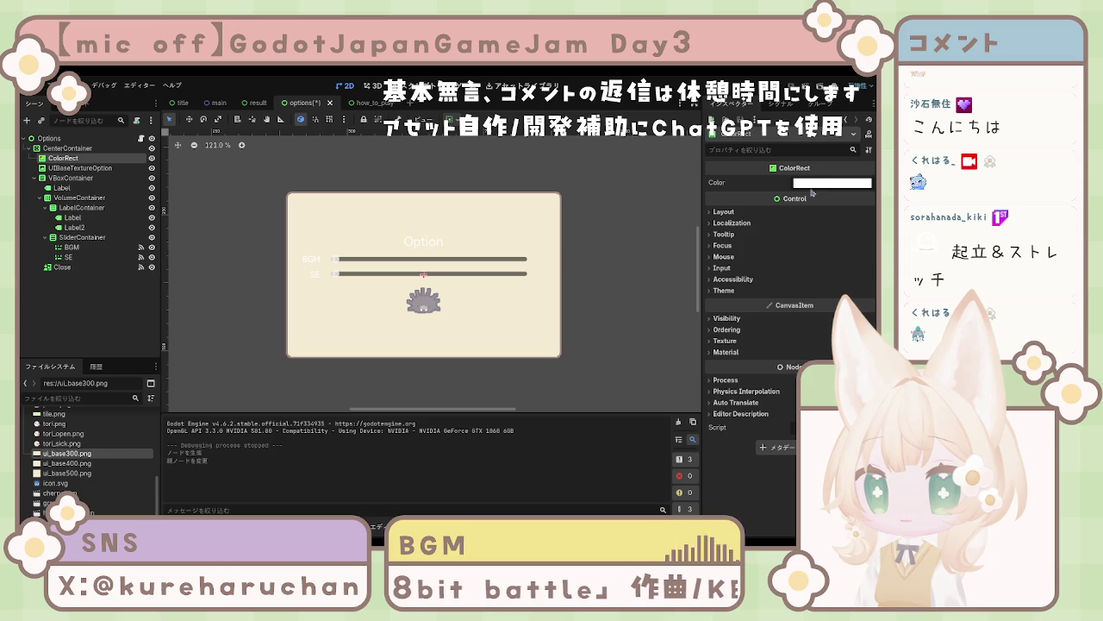
key("ctrl+v")
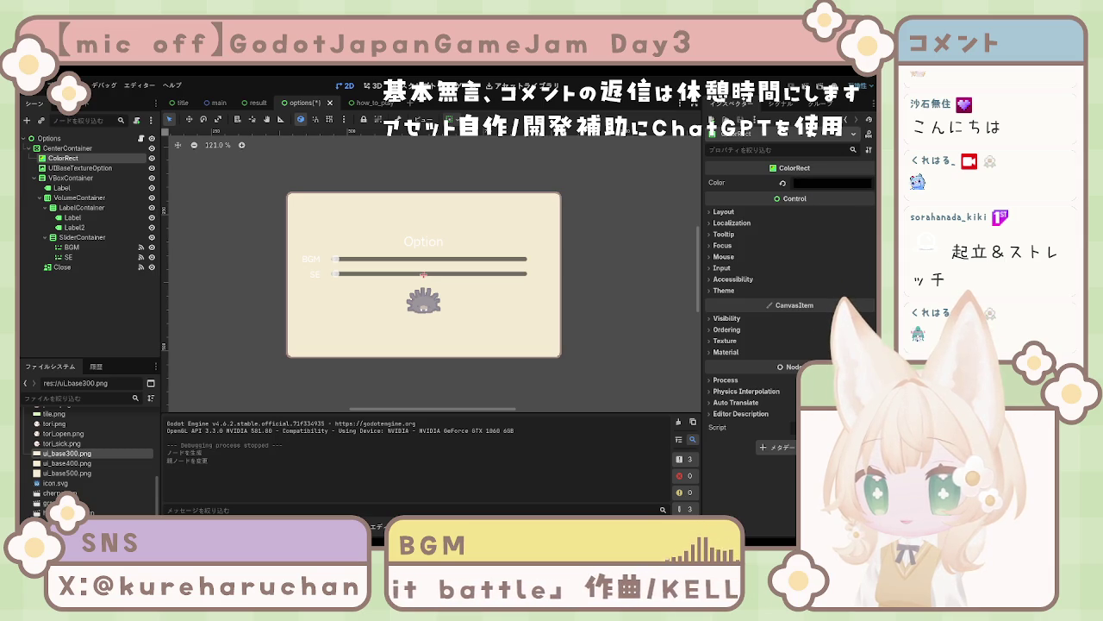
key("ctrl+v")
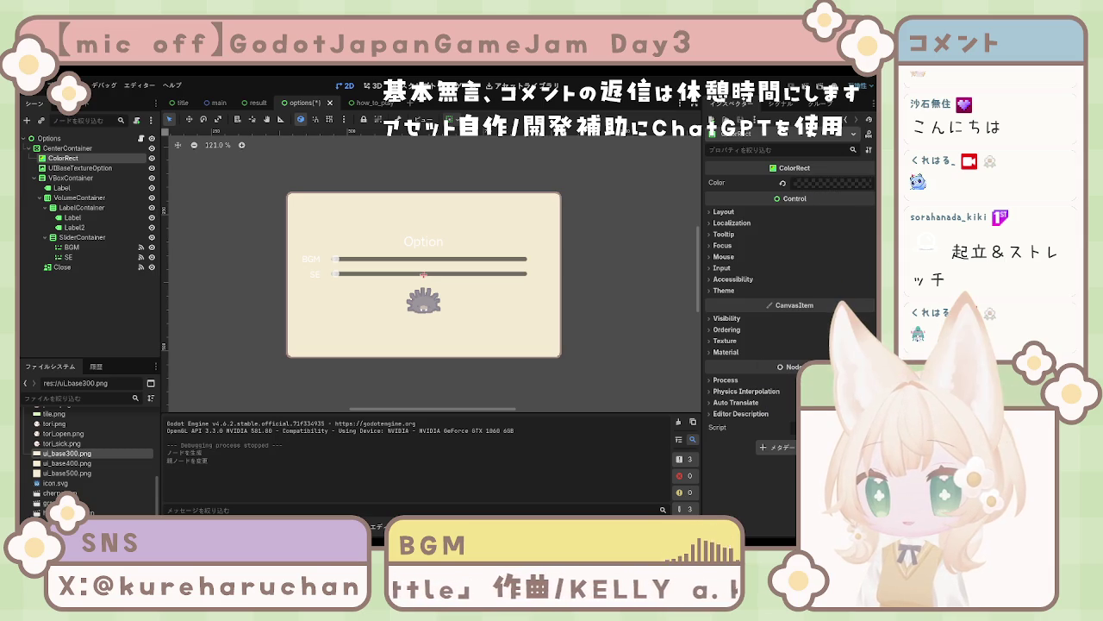
key("ctrl+v")
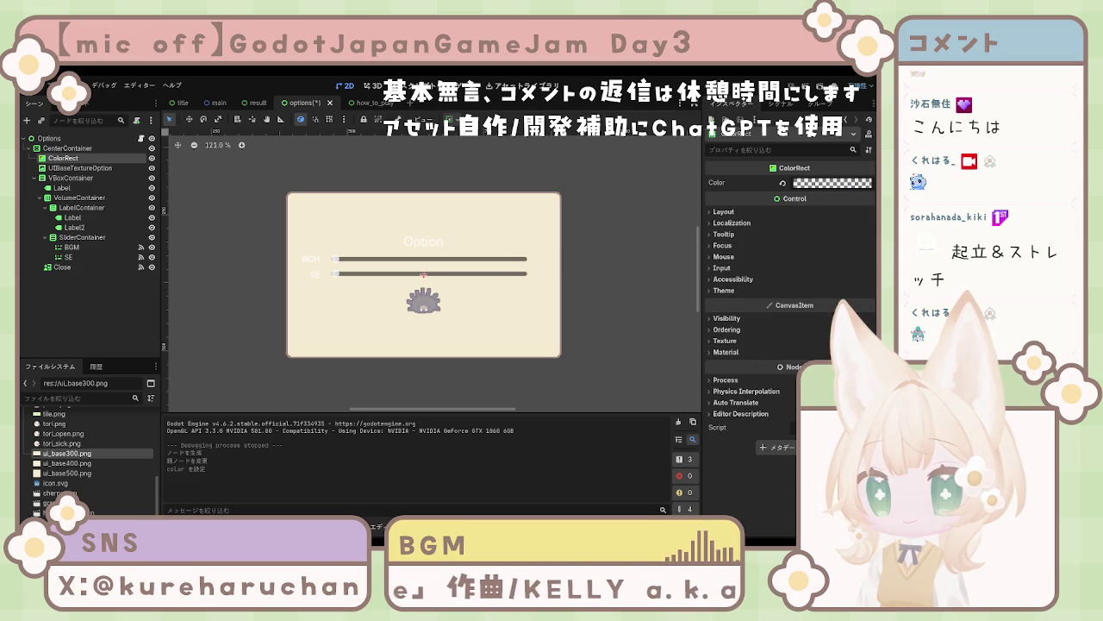
key("ctrl+v")
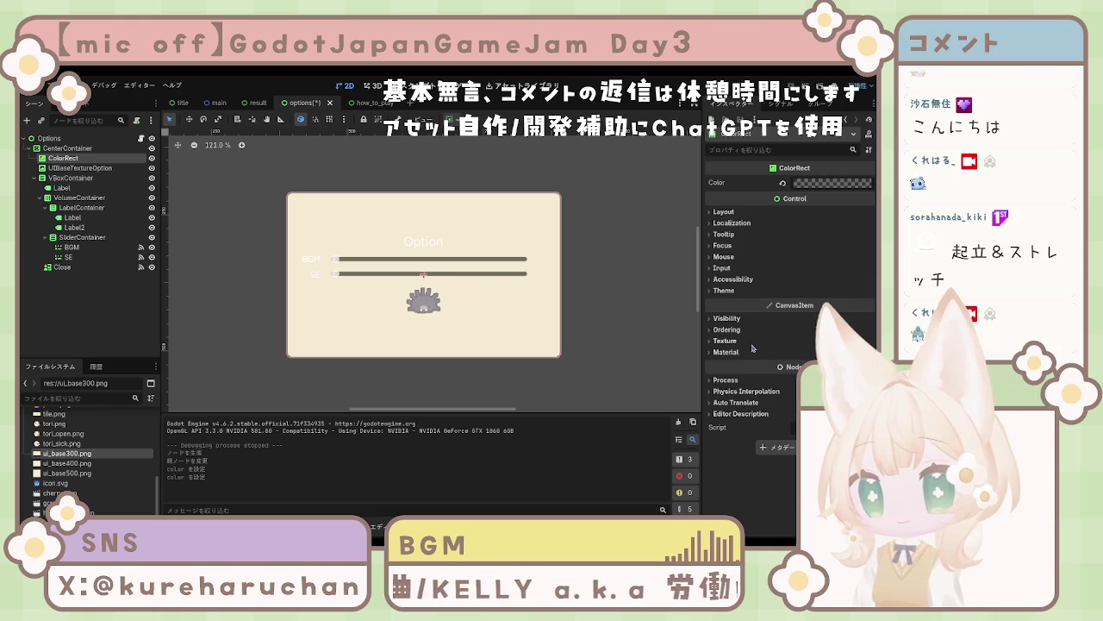
Step: Save the options scene and reselect its root Options node
key("ctrl+s")
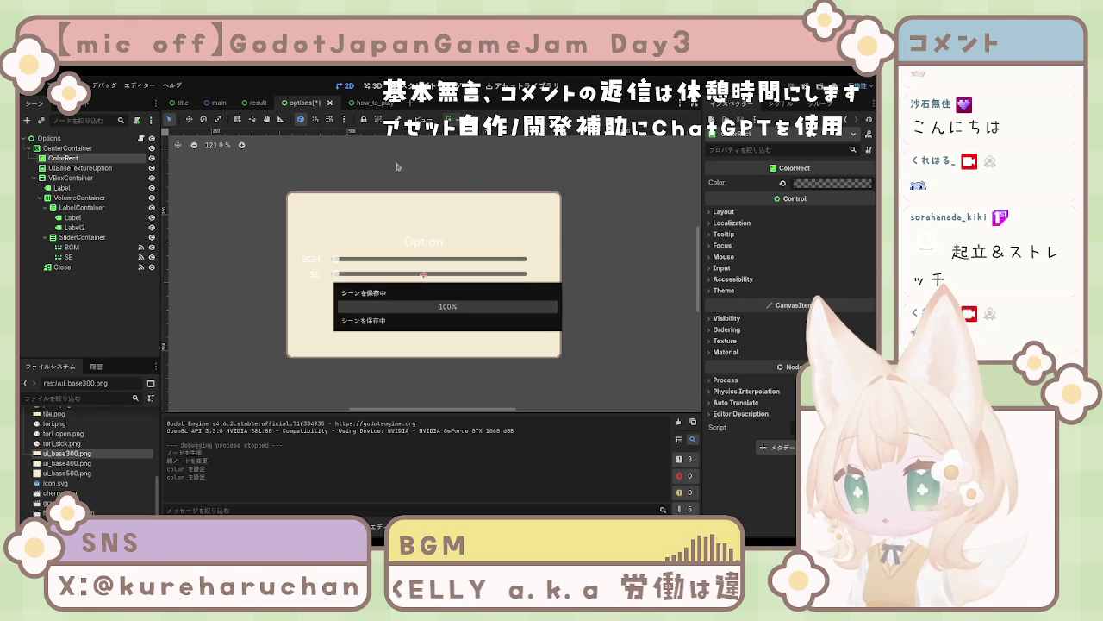
left_click(362, 103)
left_click(300, 103)
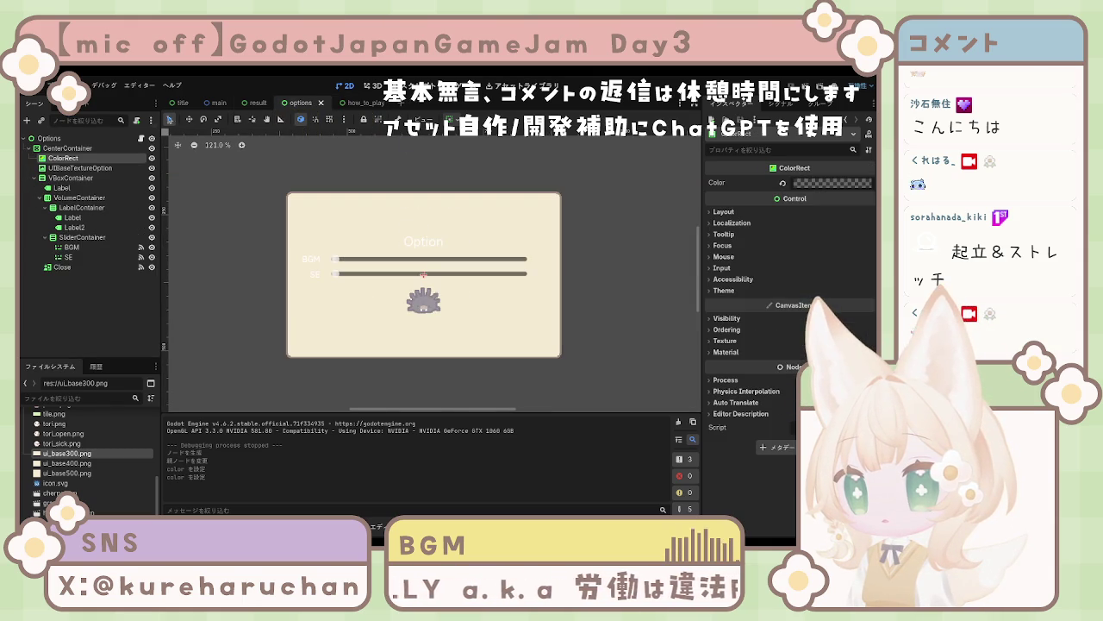
left_click(80, 138)
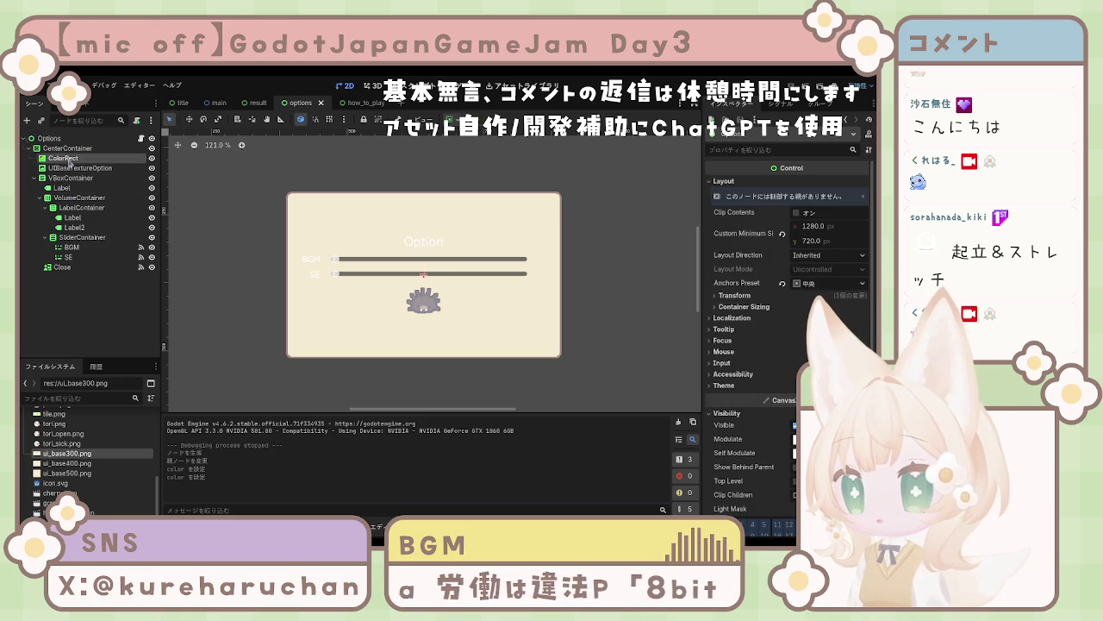
Step: Give the ColorRect a Custom Minimum Size of 1280 × 720 and save the scene
left_click(65, 157)
left_click(724, 212)
type("1280")
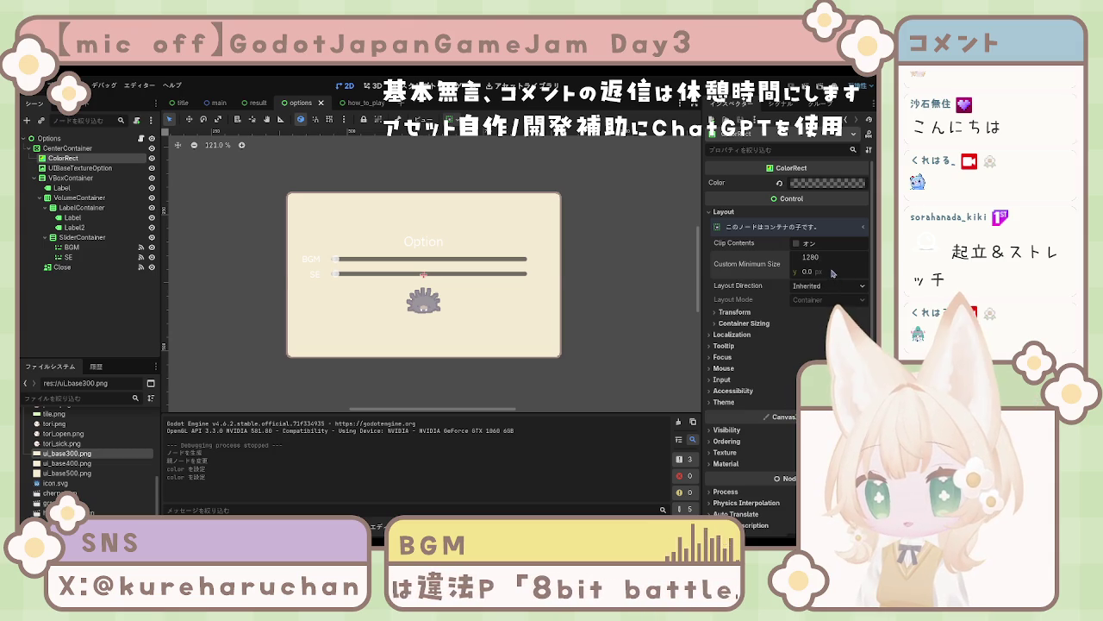
key("Return")
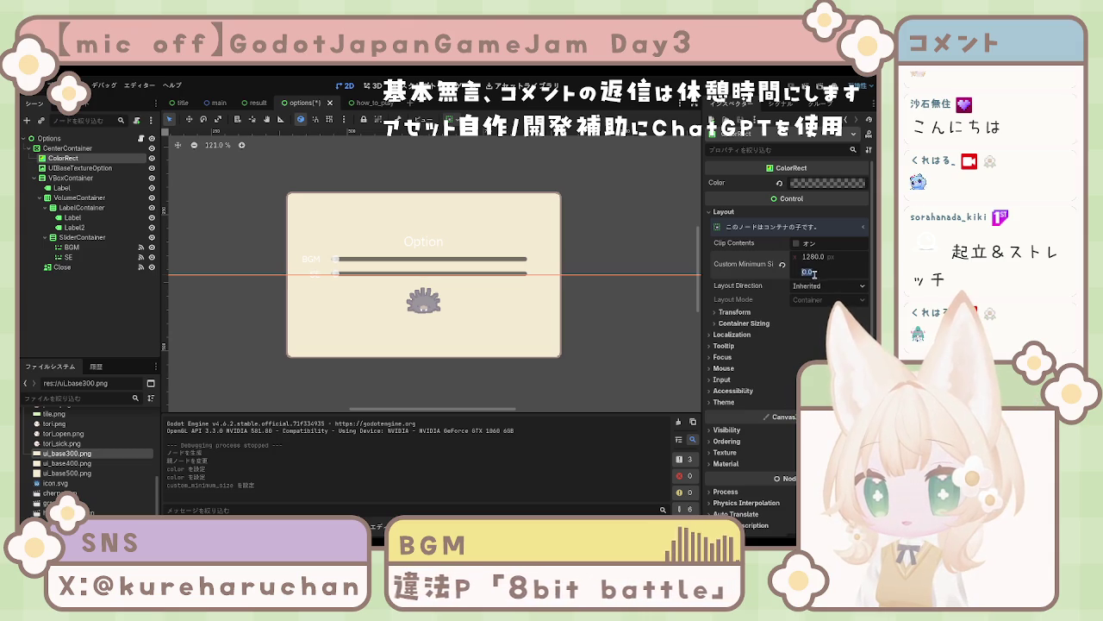
type("720")
key("Return")
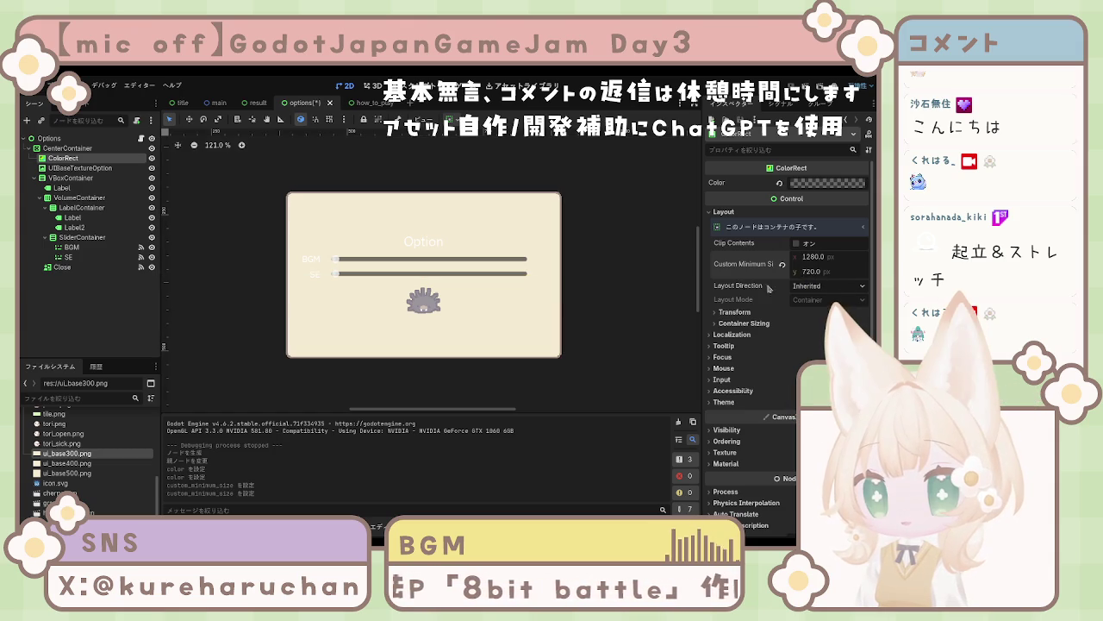
scroll(549, 301, "down", 5)
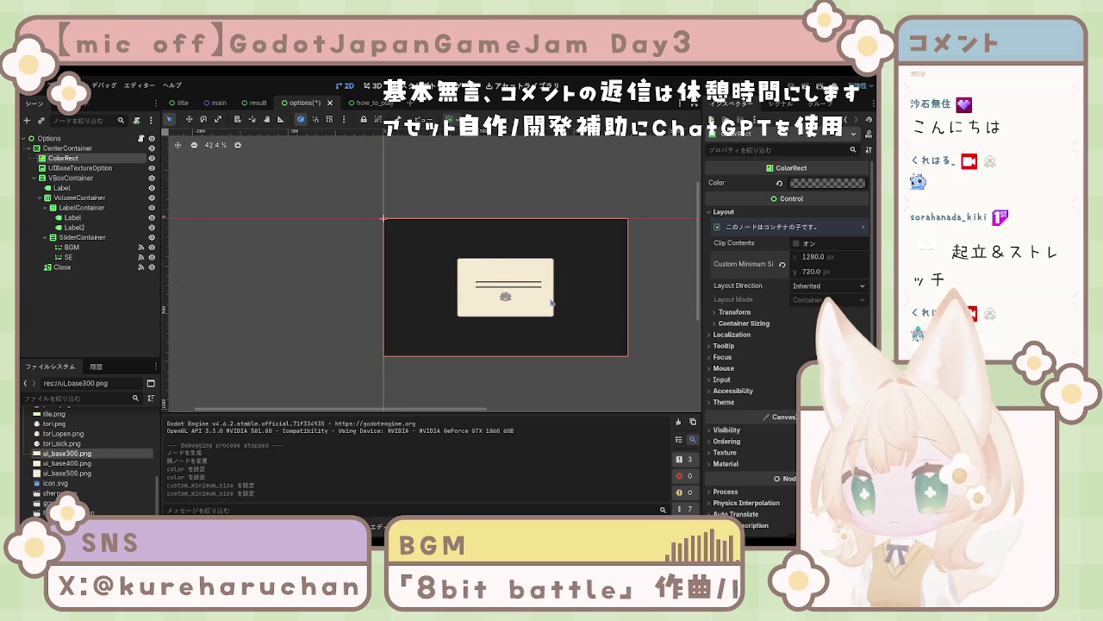
scroll(551, 300, "up", 3)
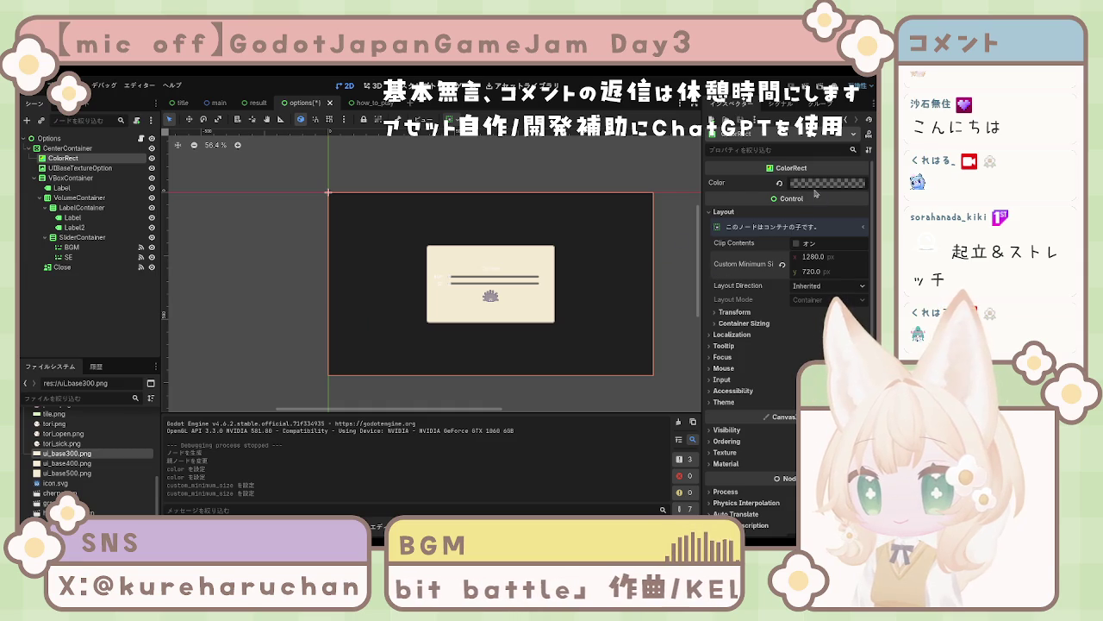
key("ctrl+s")
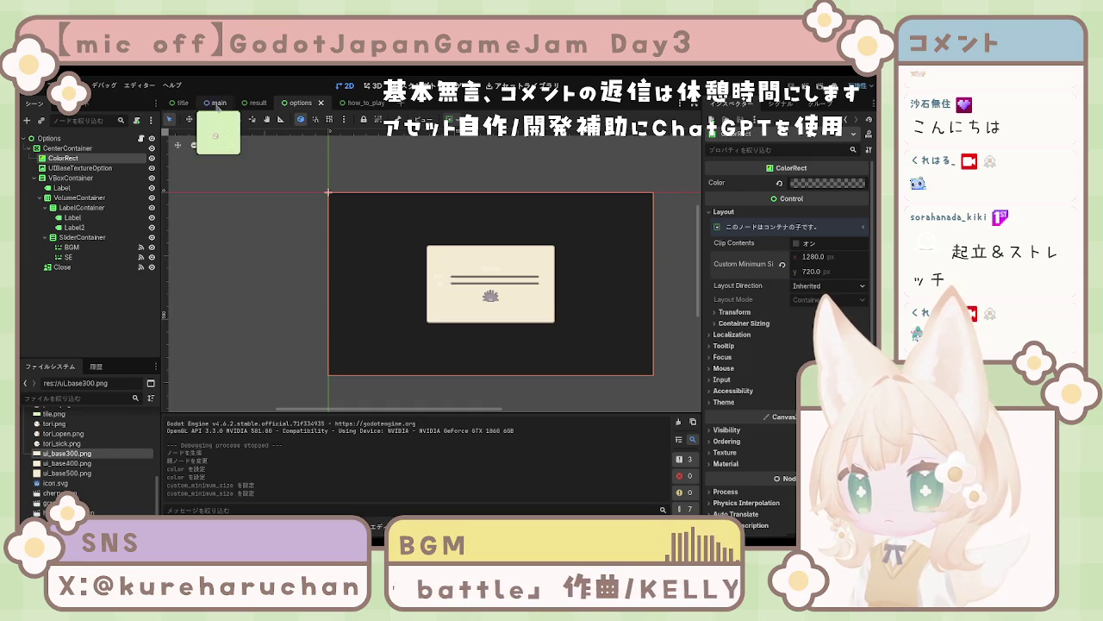
Step: Switch to the title scene and test-run the project
left_click(184, 104)
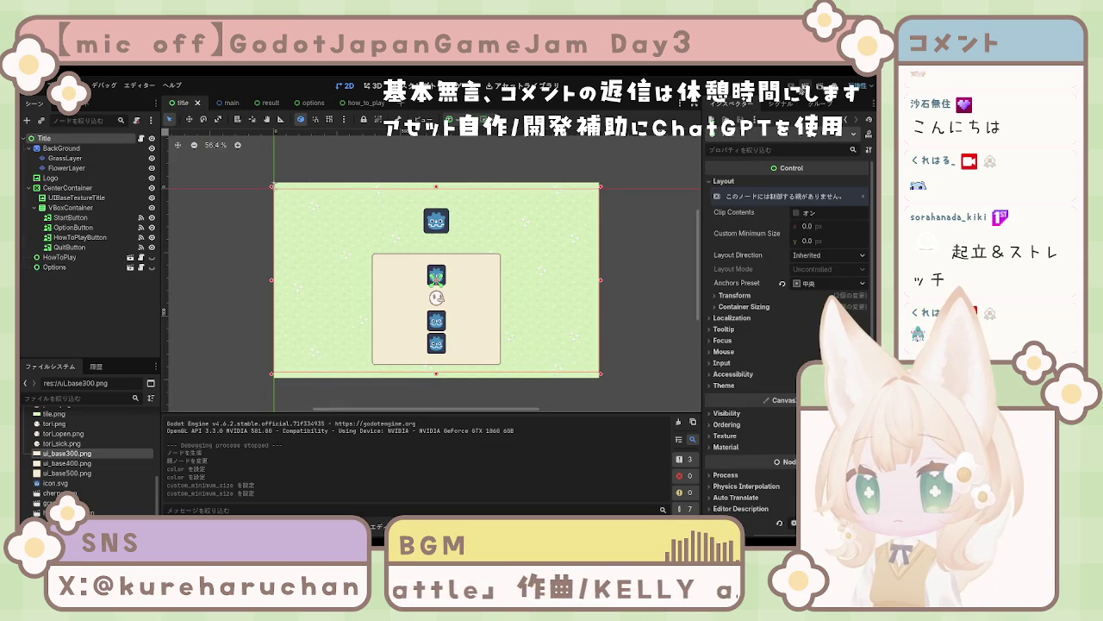
key("F5")
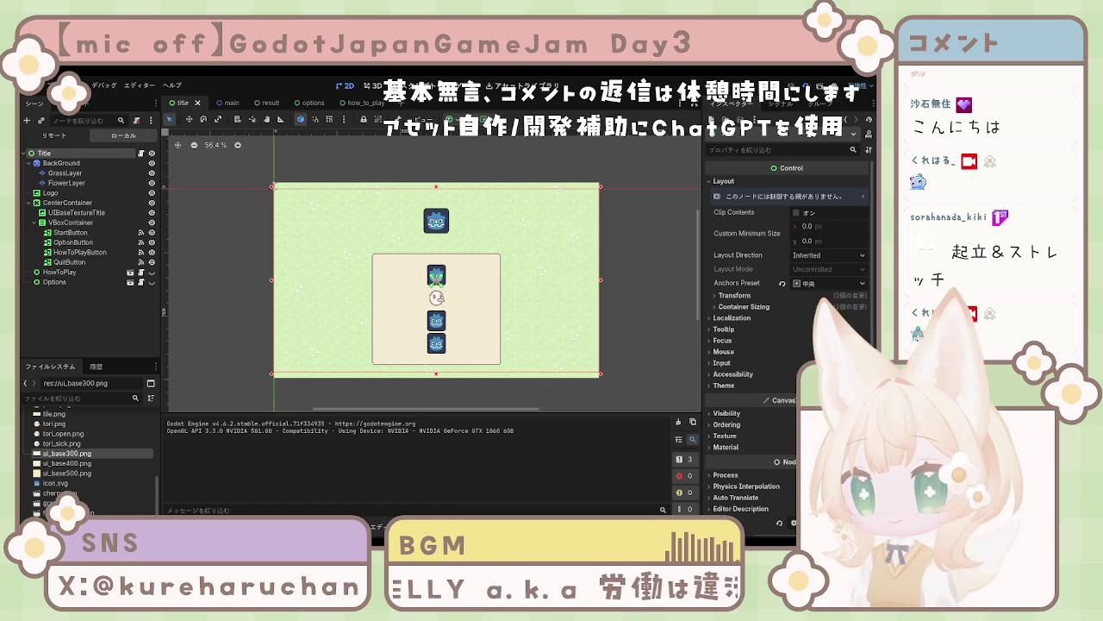
left_click(741, 317)
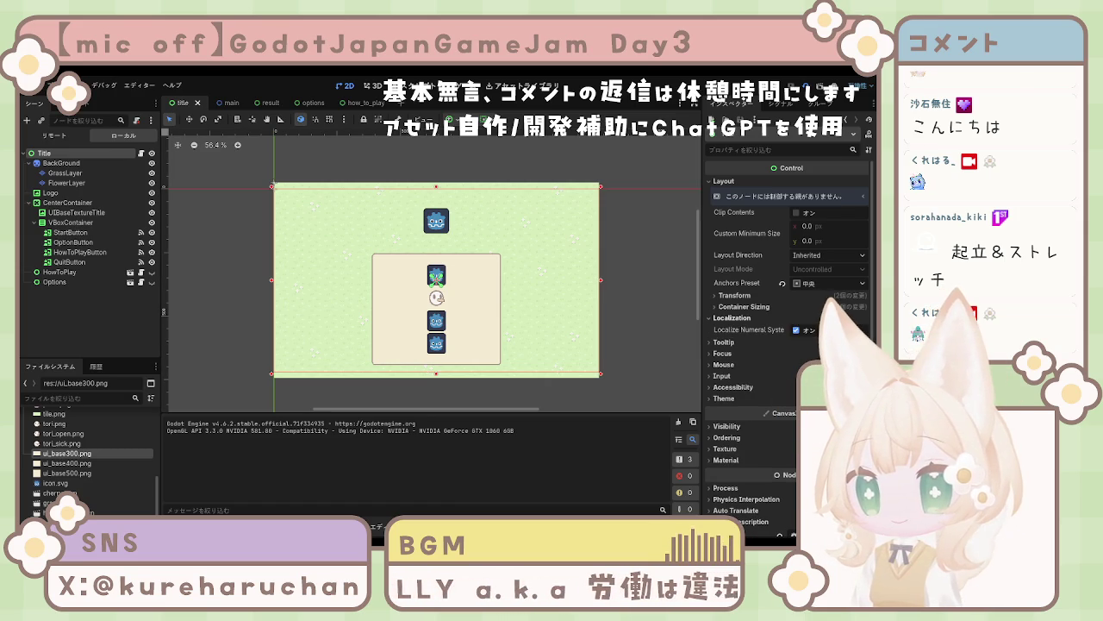
left_click(788, 317)
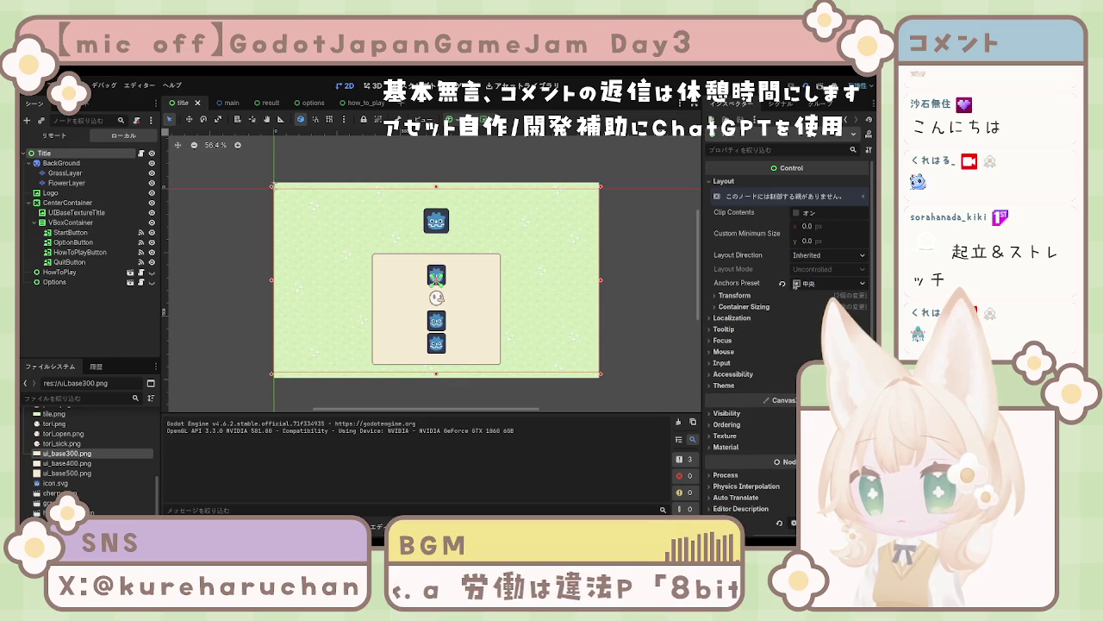
Step: Turn on Clip Contents for the Title root node
left_click(62, 163)
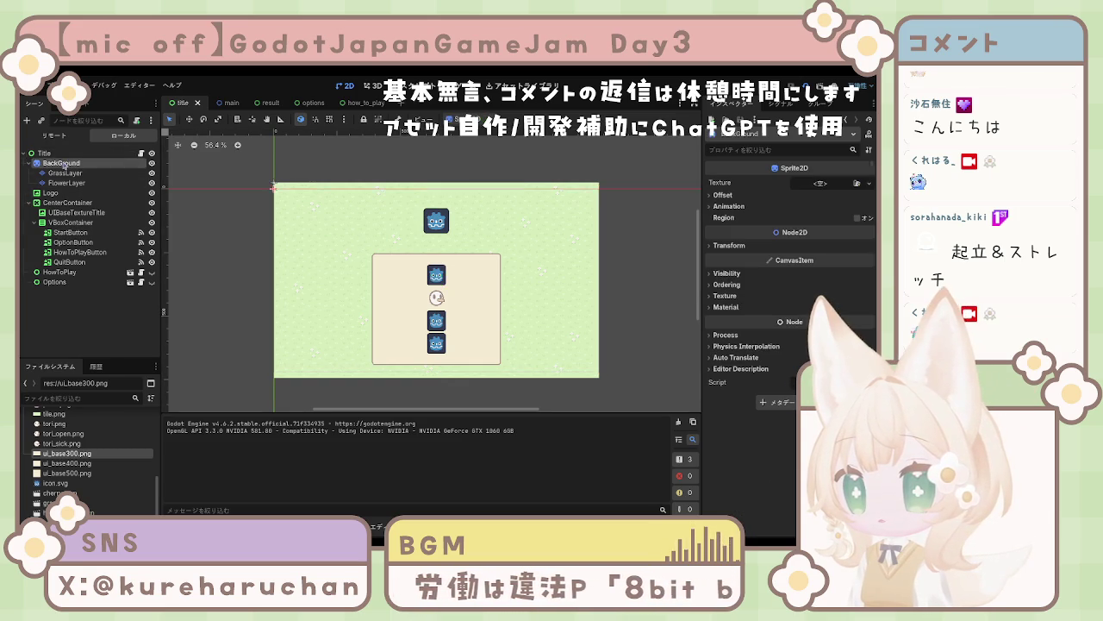
left_click(45, 152)
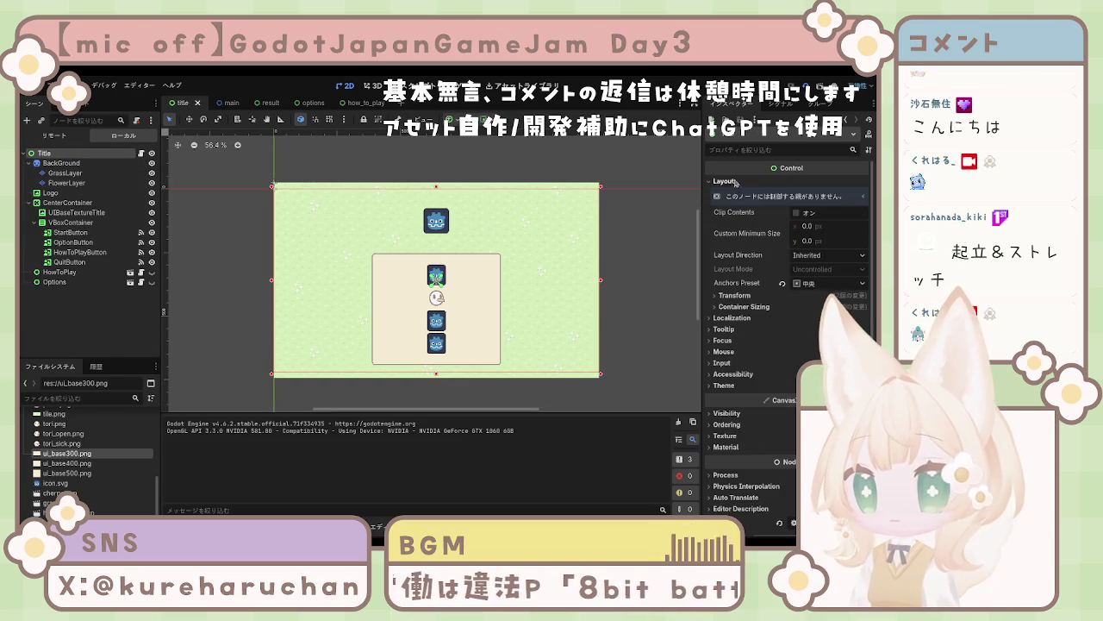
left_click(747, 180)
left_click(747, 180)
left_click(797, 212)
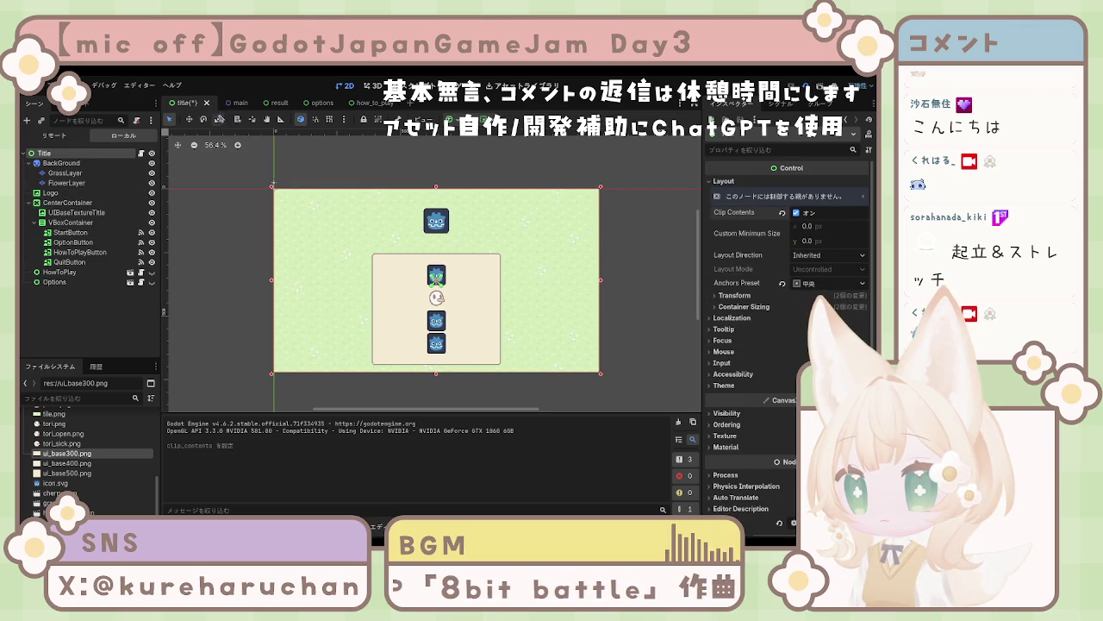
left_click(277, 102)
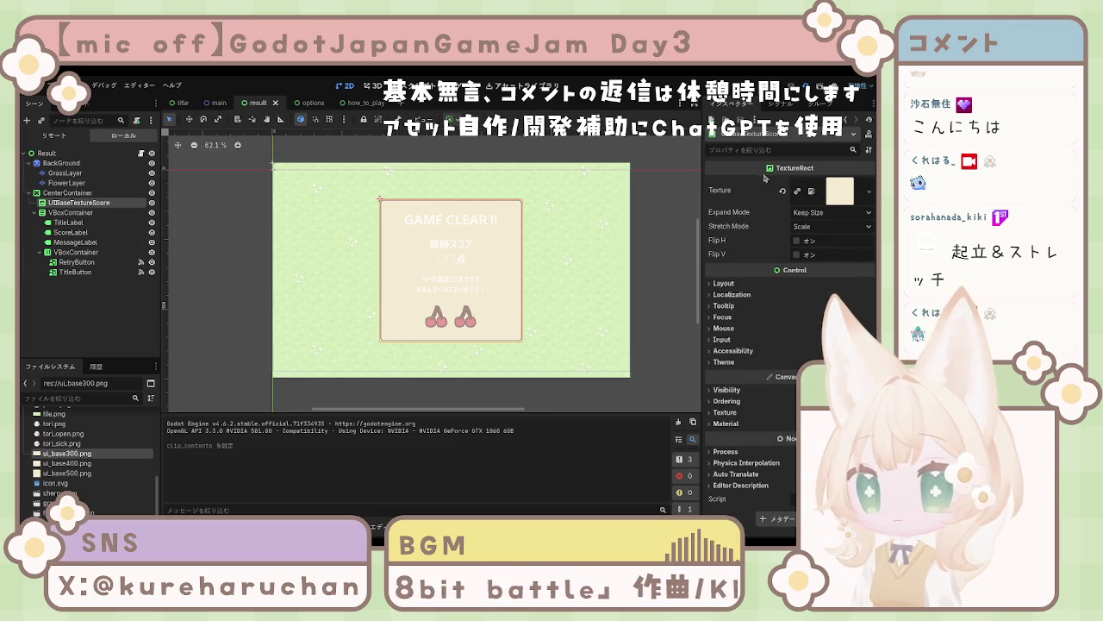
Step: Enable Clip Contents on the Result root node and save the result scene
left_click(48, 155)
left_click(723, 283)
scroll(741, 275, "down", 2)
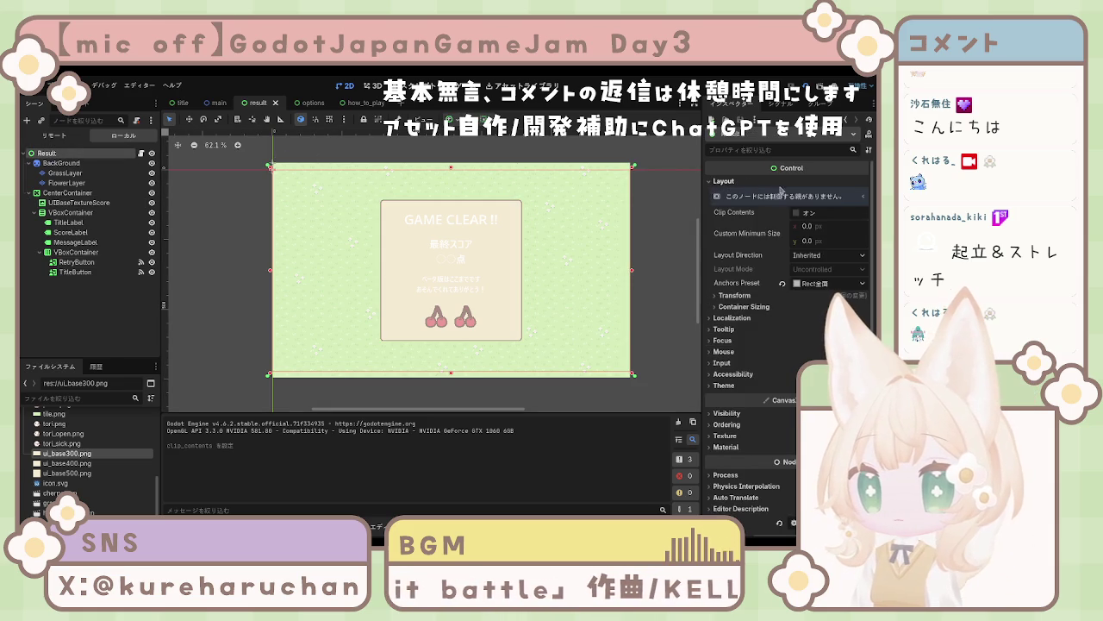
left_click(796, 212)
key("ctrl+s")
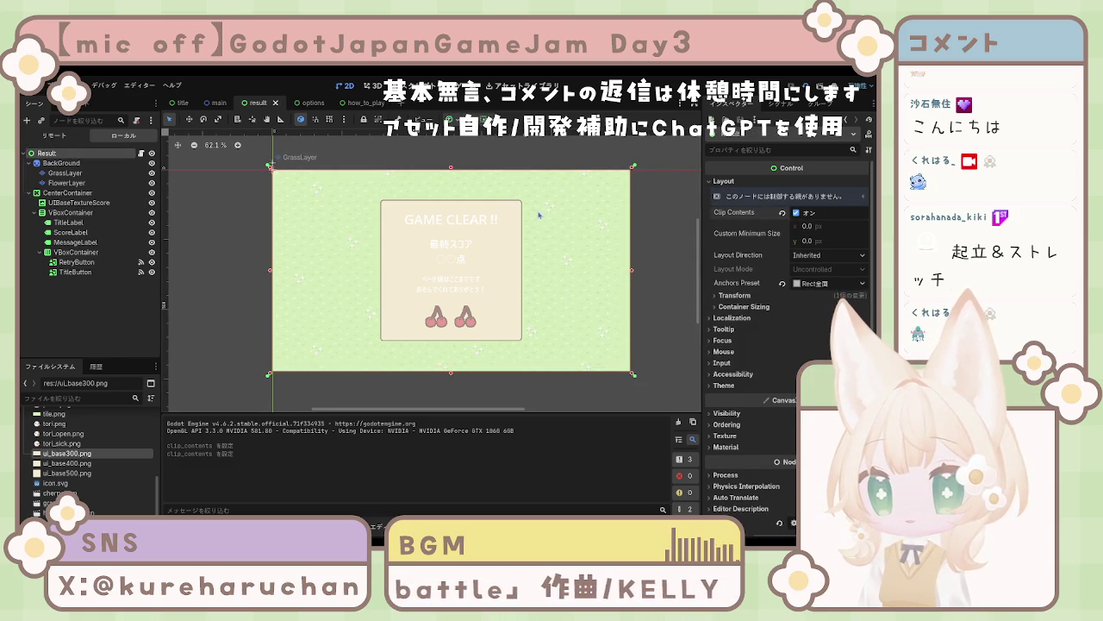
Step: Enable Clip Contents on the Options and HowToPlay root nodes, then save and run the game
left_click(312, 106)
left_click(50, 153)
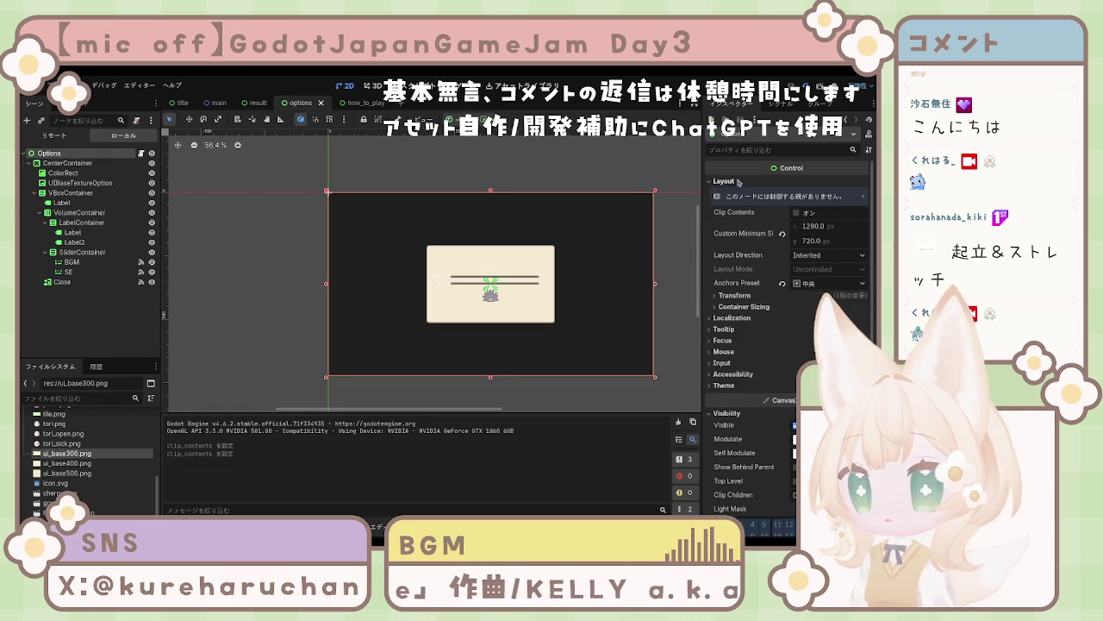
left_click(795, 213)
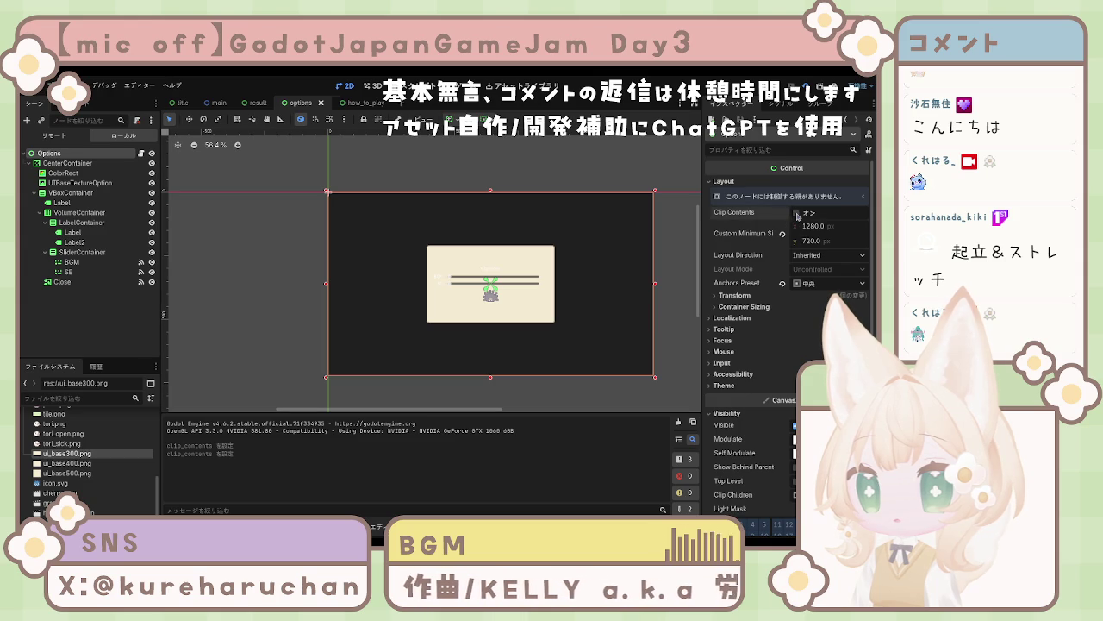
left_click(373, 103)
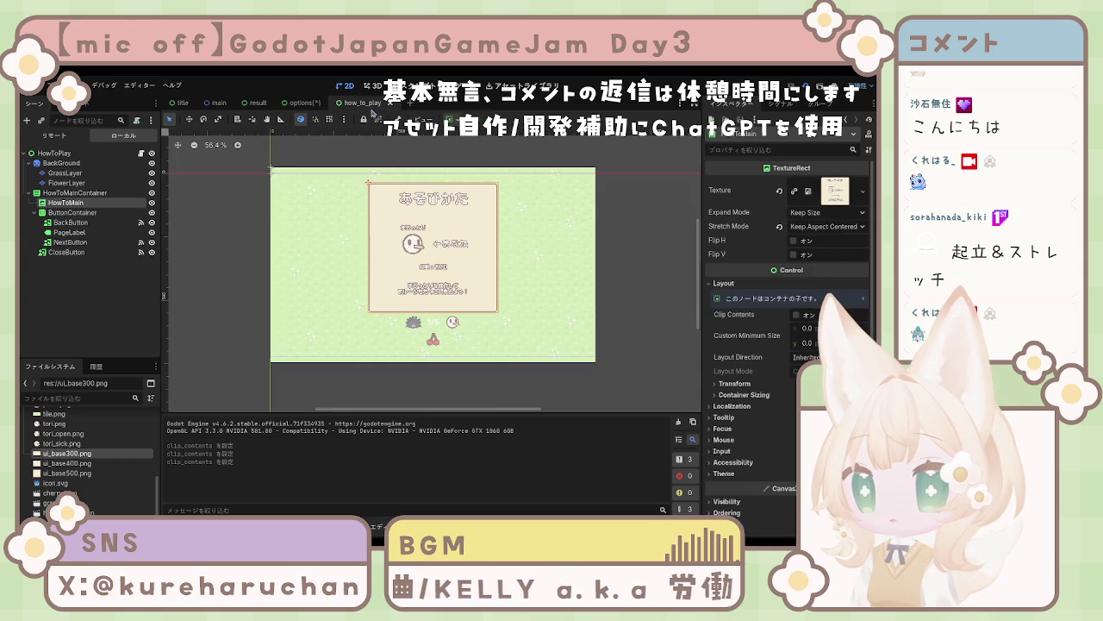
left_click(795, 213)
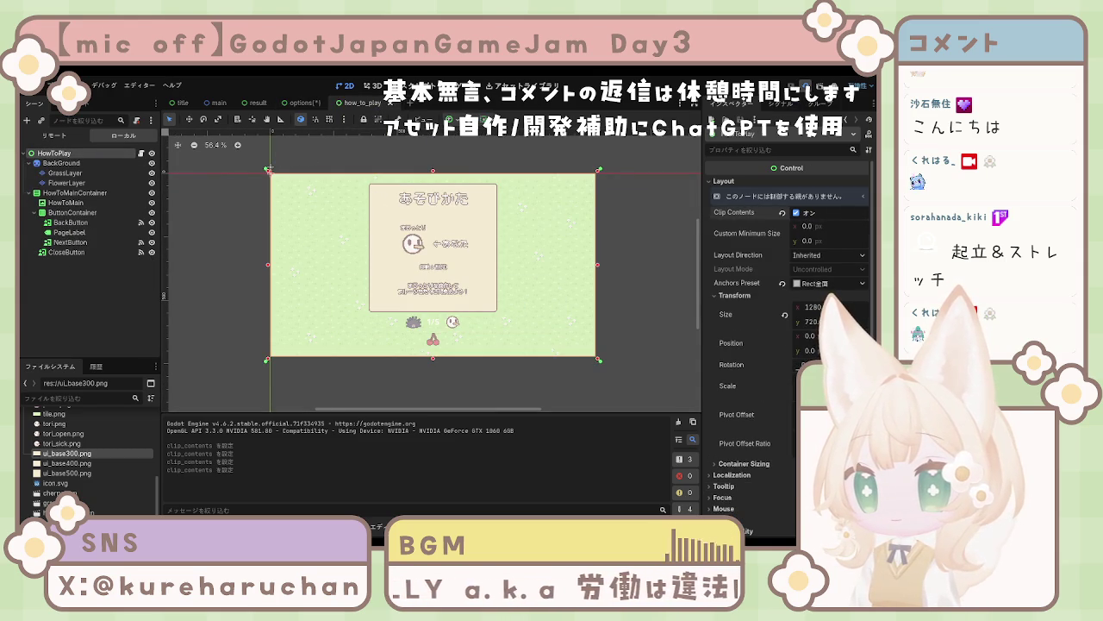
left_click(805, 86)
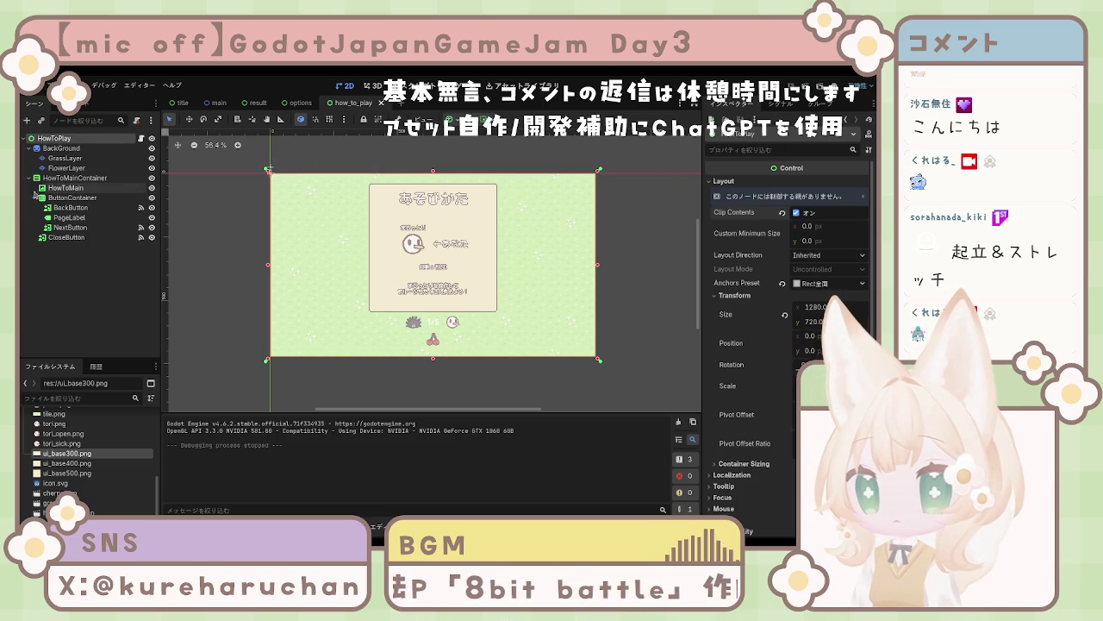
Step: Toggle Clip Contents on the options scene's ColorRect and CenterContainer
left_click(299, 103)
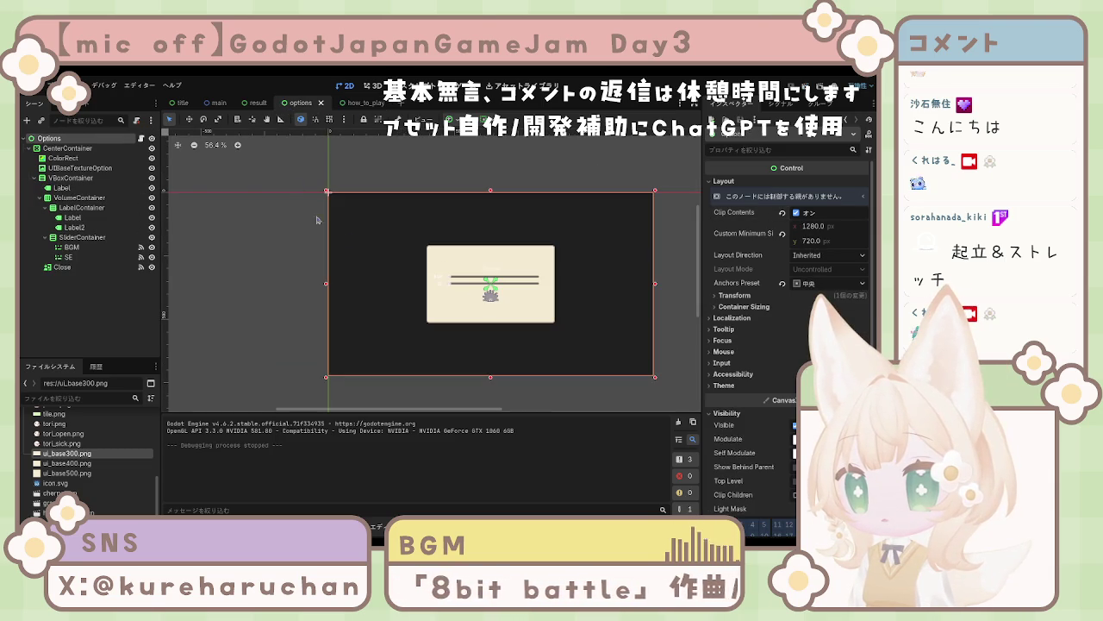
left_click(373, 237)
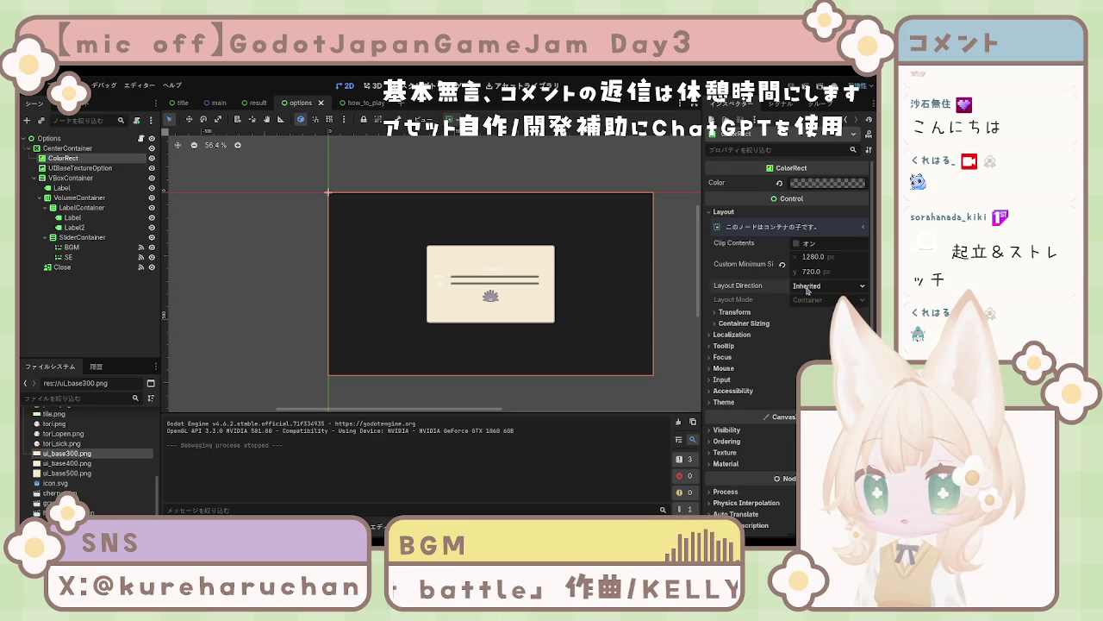
left_click(798, 244)
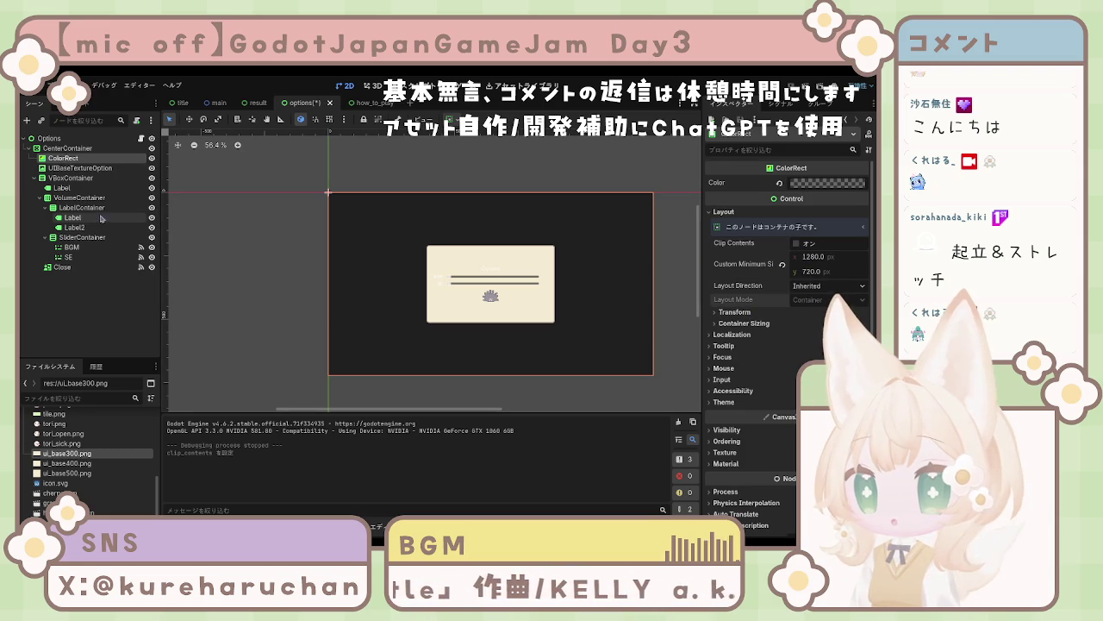
left_click(67, 149)
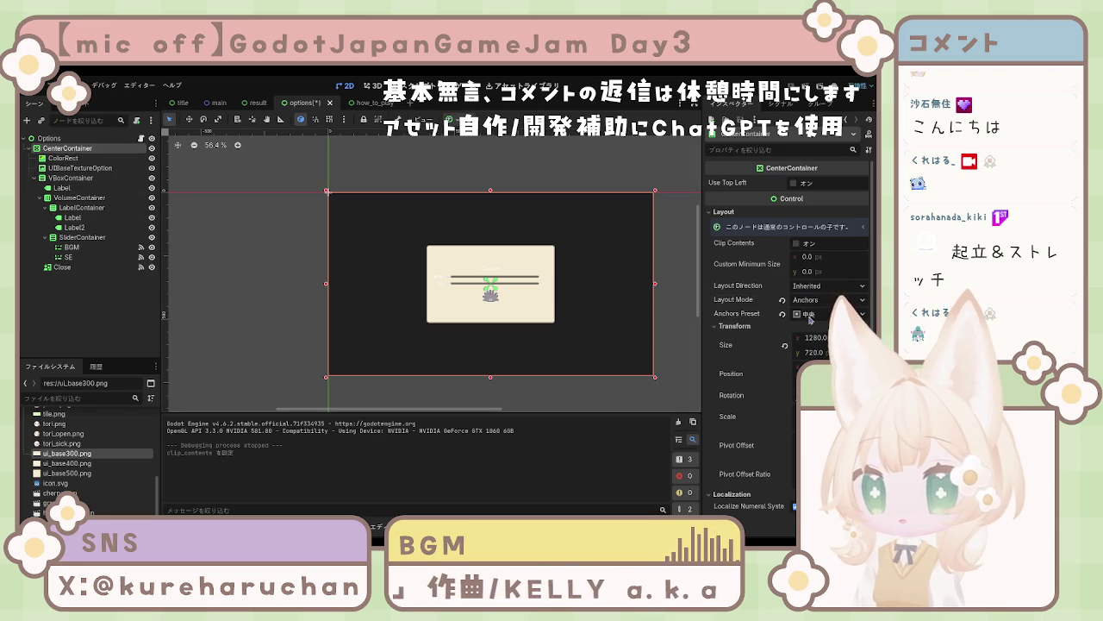
left_click(797, 245)
Step: Set the CenterContainer's Anchors Preset to Full Rect so it fills the frame
left_click(794, 183)
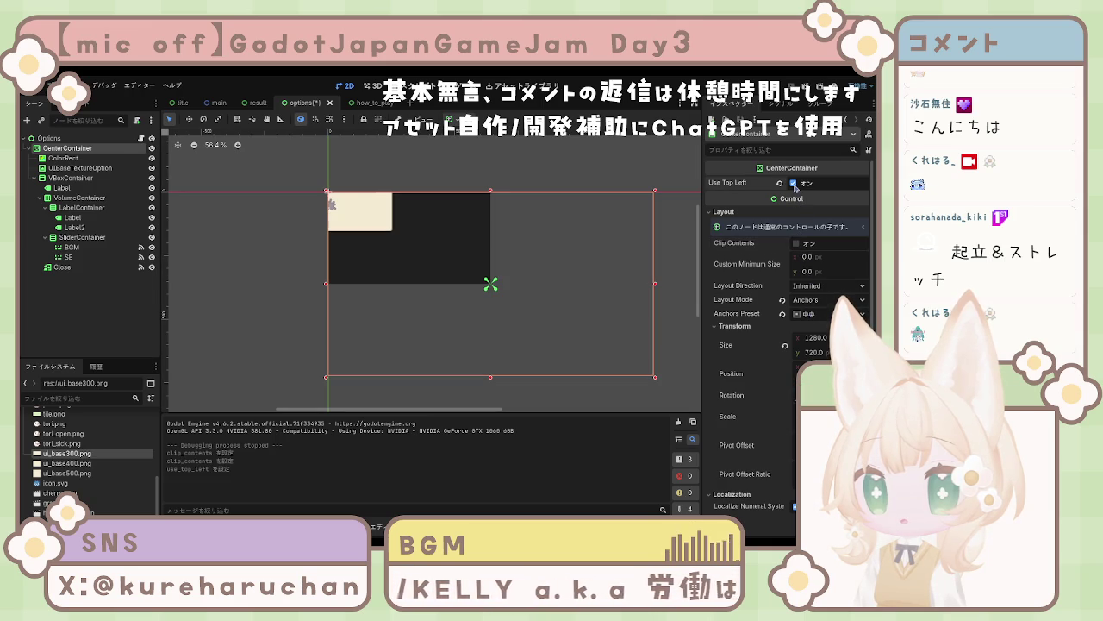
left_click(794, 184)
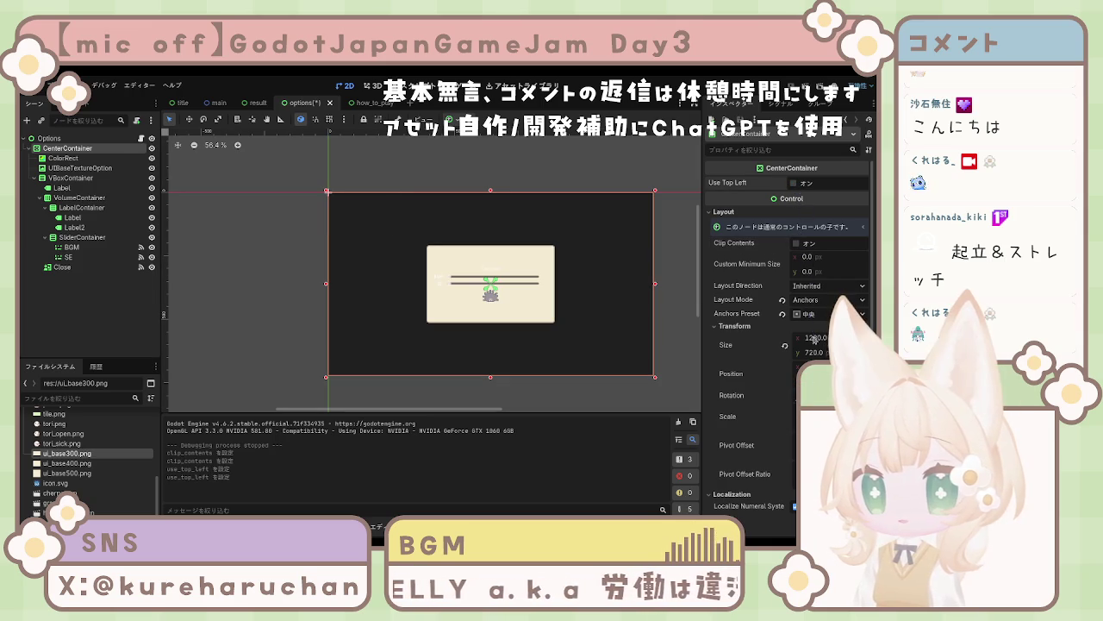
left_click(785, 347)
left_click(784, 348)
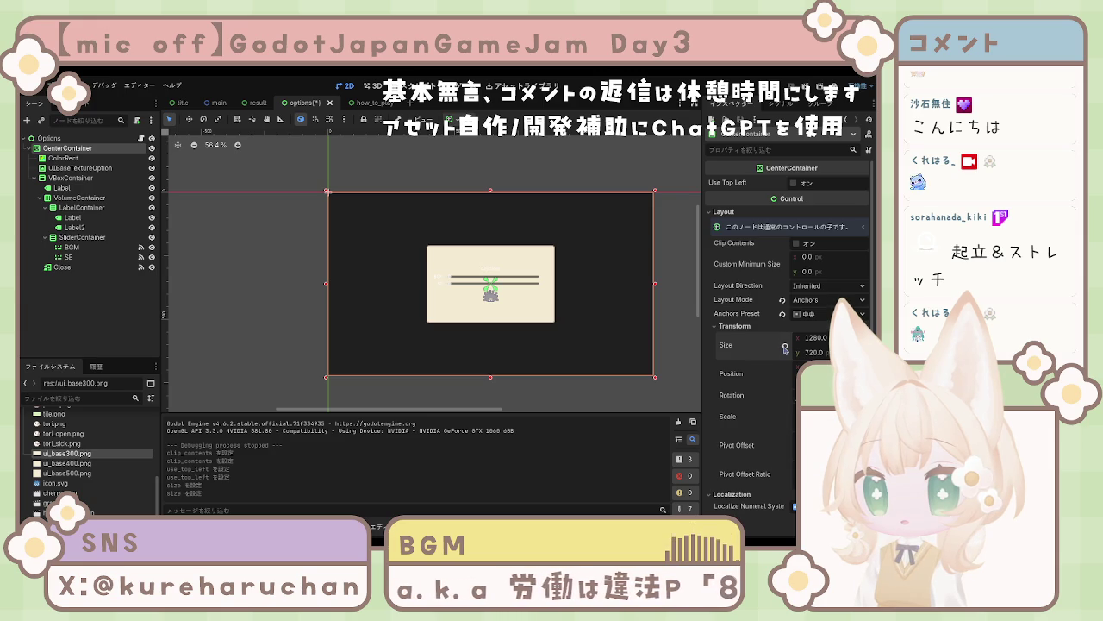
left_click(782, 314)
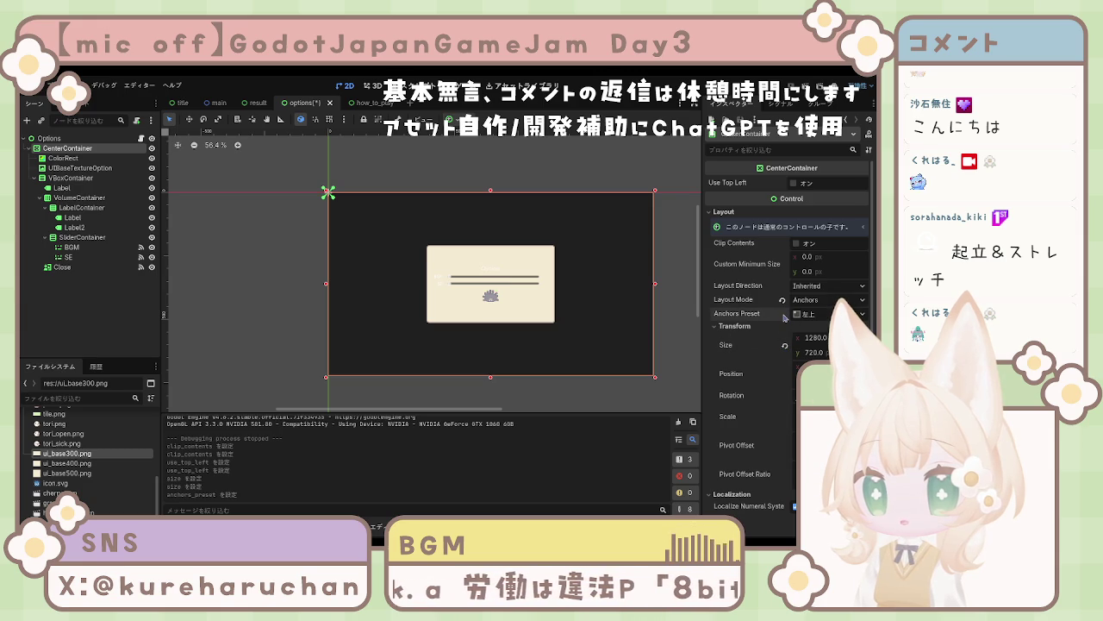
left_click(824, 347)
Step: Save and run the options scene, stop it, then relaunch the game from the title scene
key("F6")
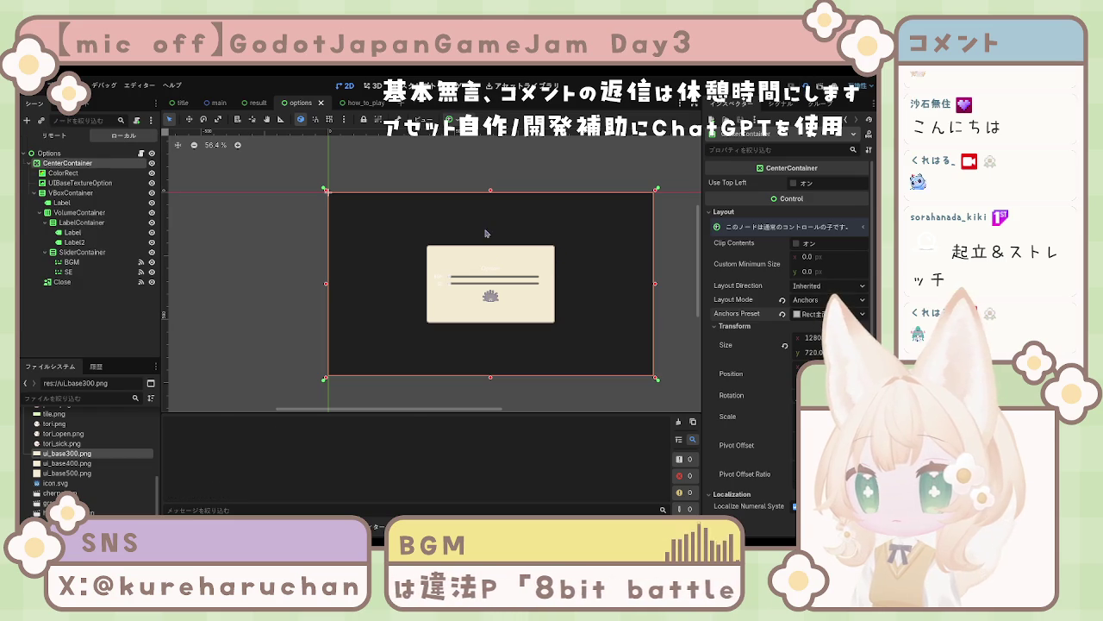
key("F8")
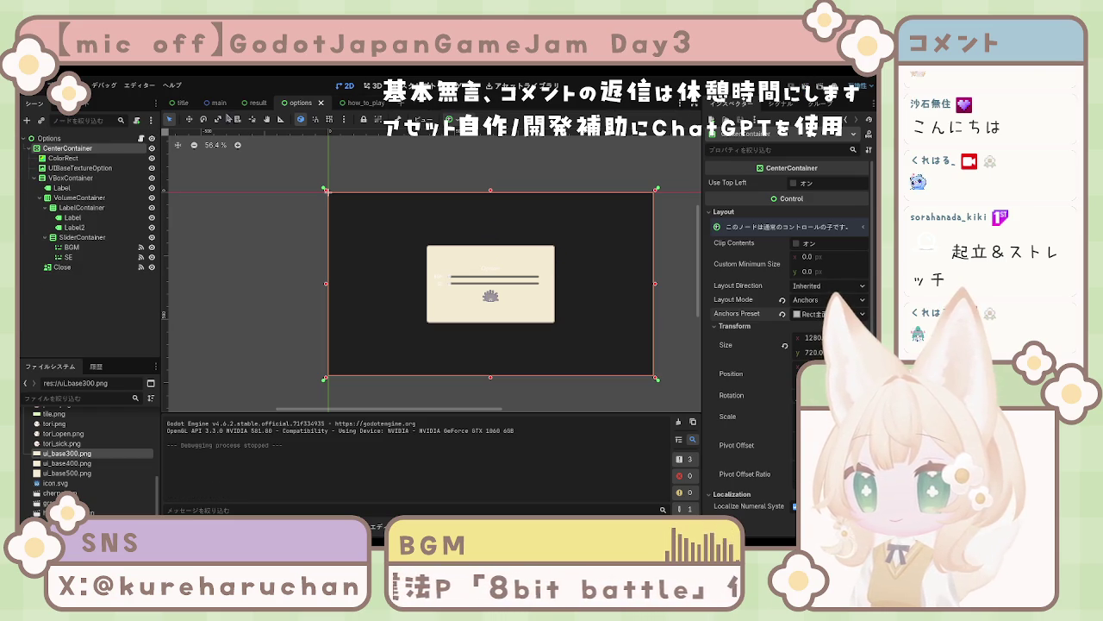
left_click(182, 103)
key("F5")
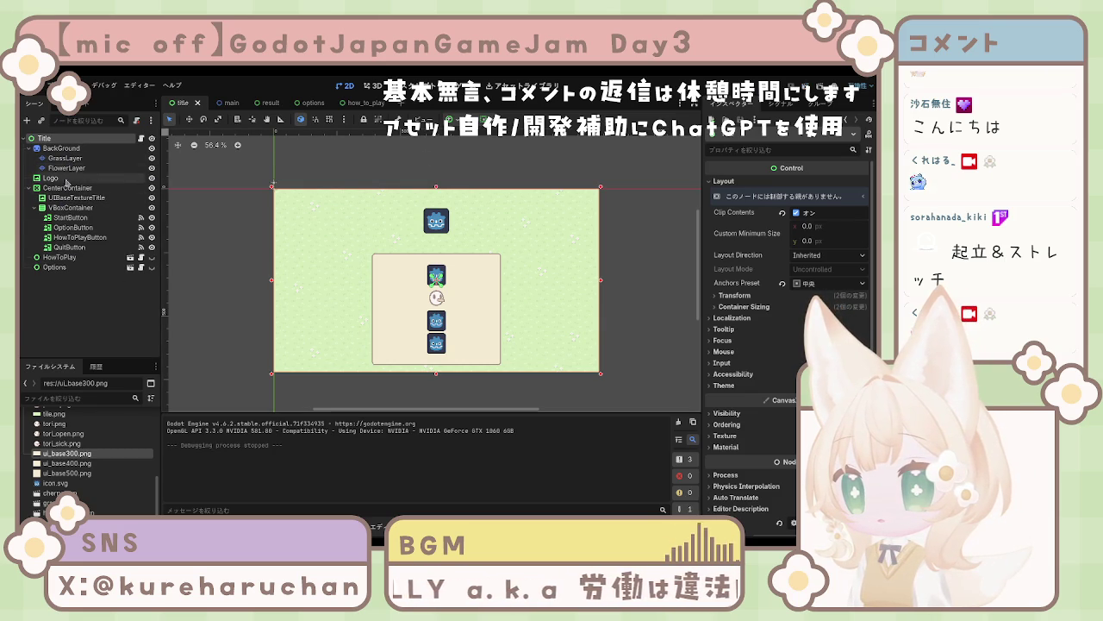
Step: Check the Options instance's layout and the options root's transform, then run from the title scene
left_click(55, 267)
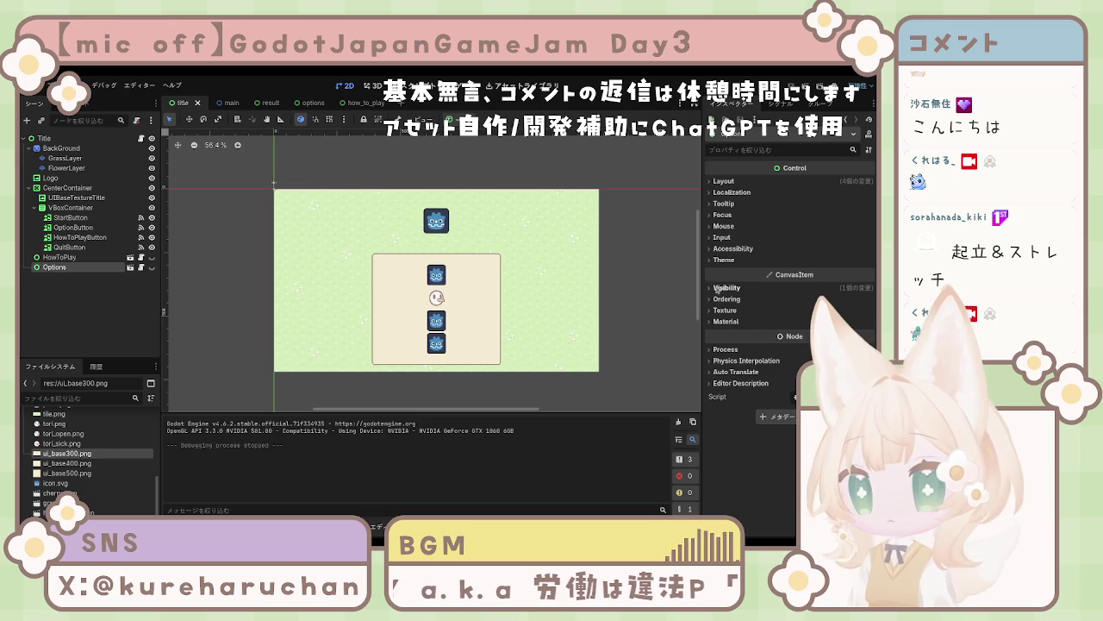
left_click(724, 181)
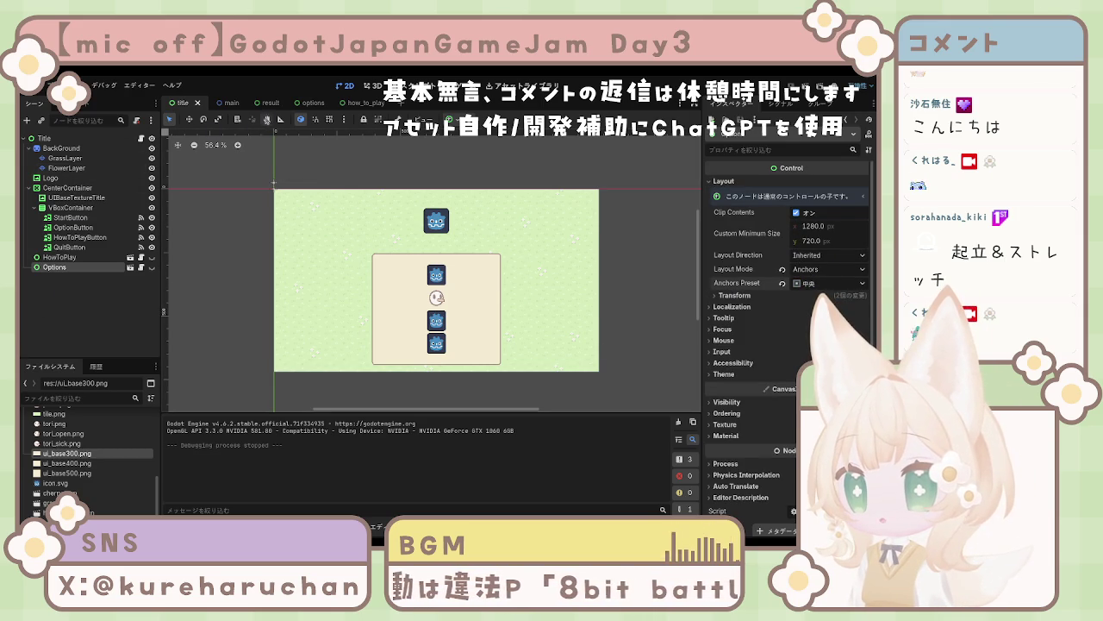
left_click(308, 103)
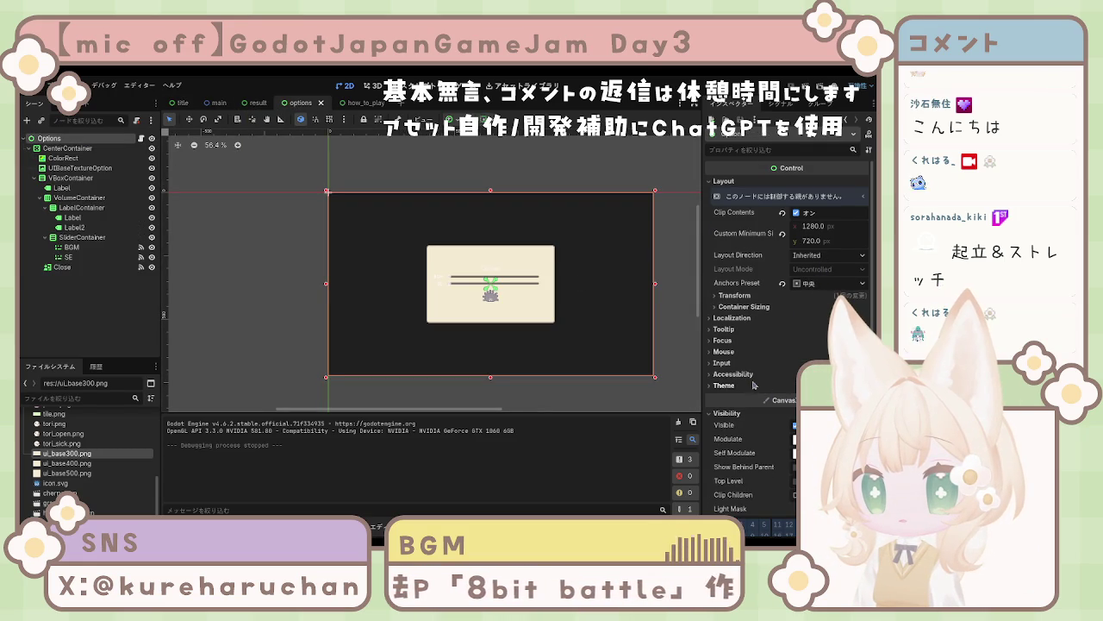
left_click(744, 300)
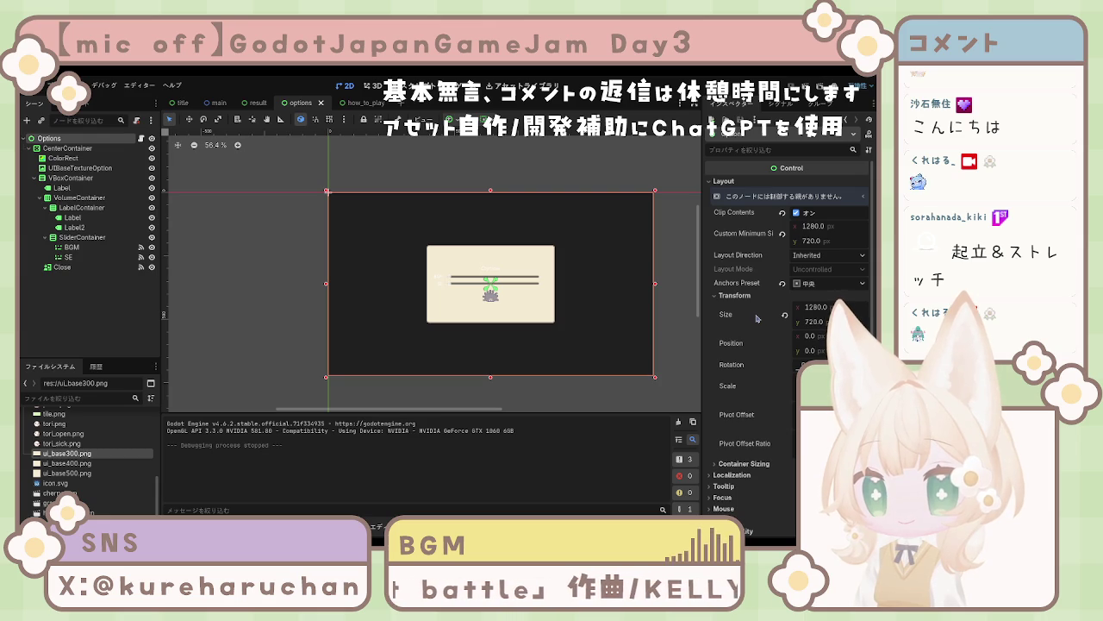
left_click(744, 298)
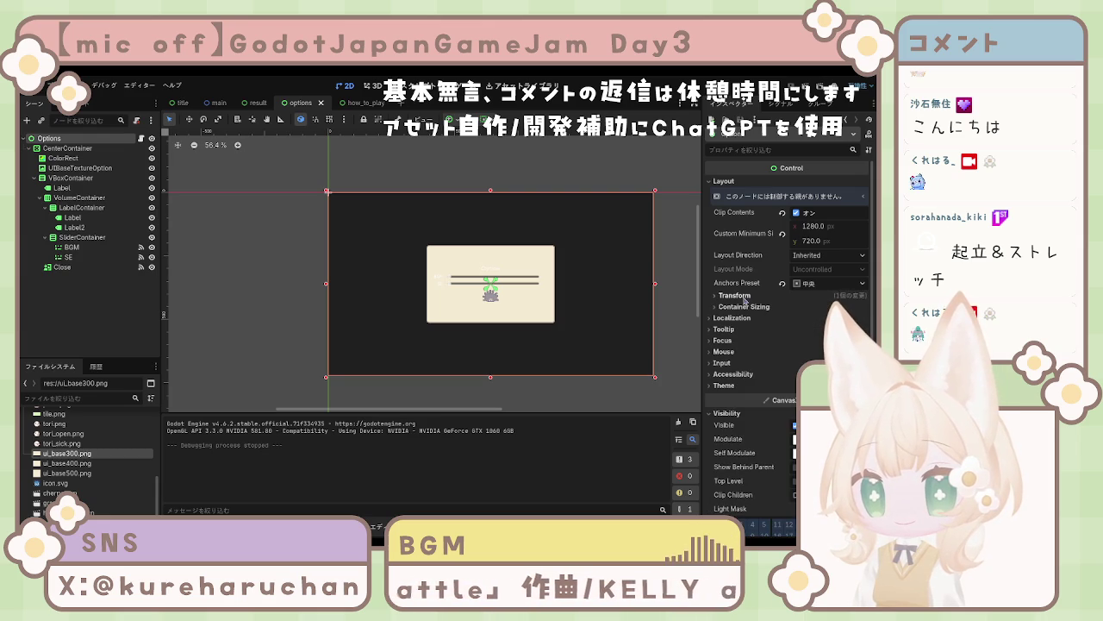
left_click(182, 102)
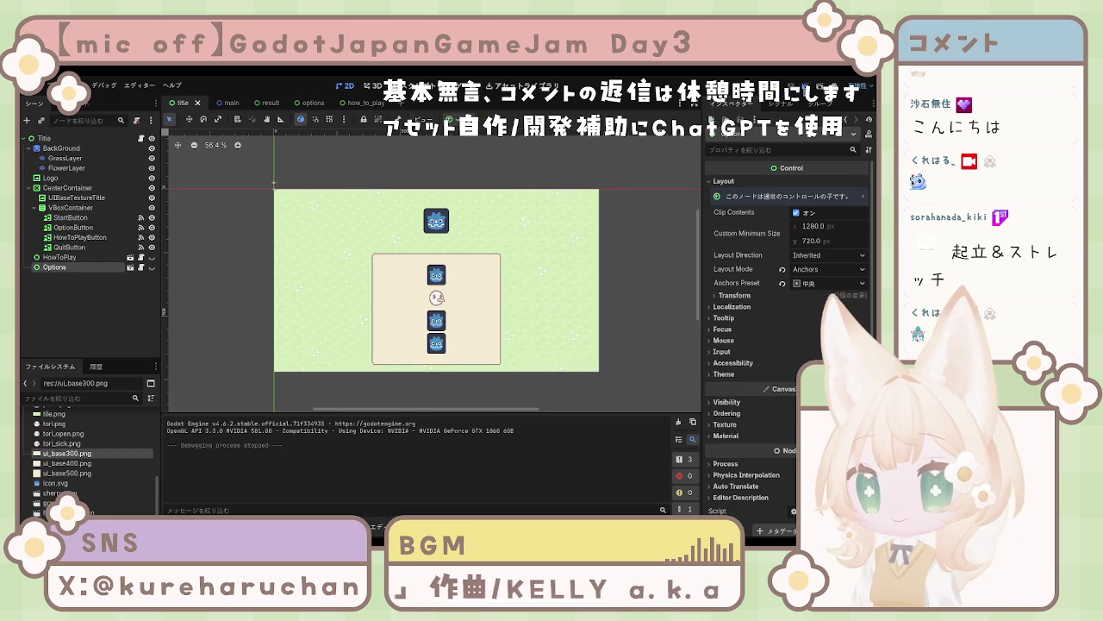
key("F5")
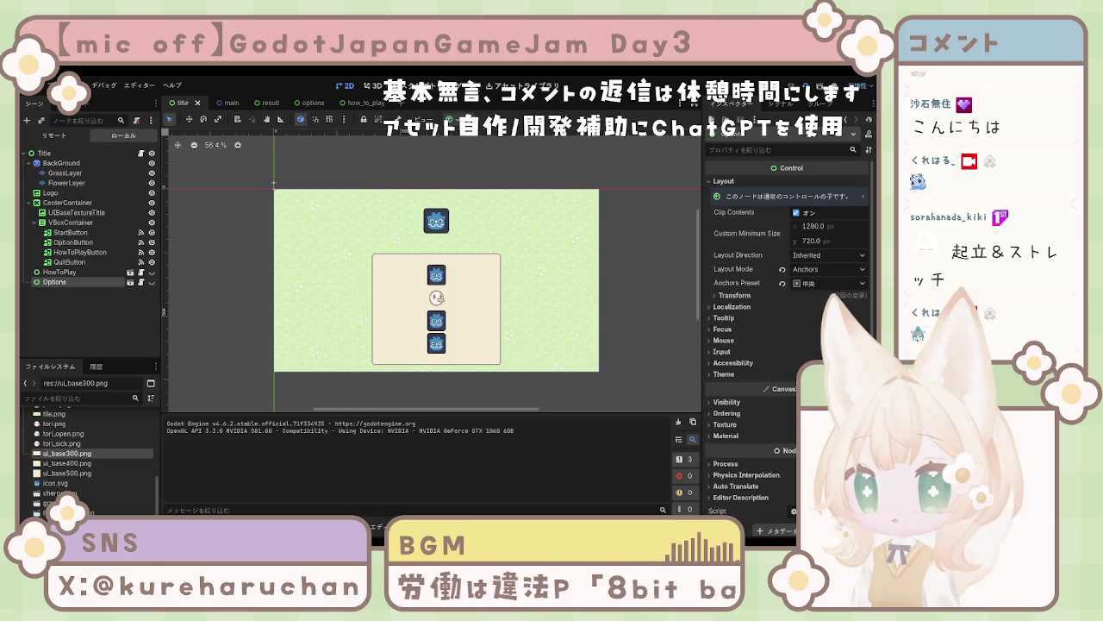
Step: Stop the game and inspect the options root's Localization, Tooltip and Transform properties
key("F8")
left_click(311, 102)
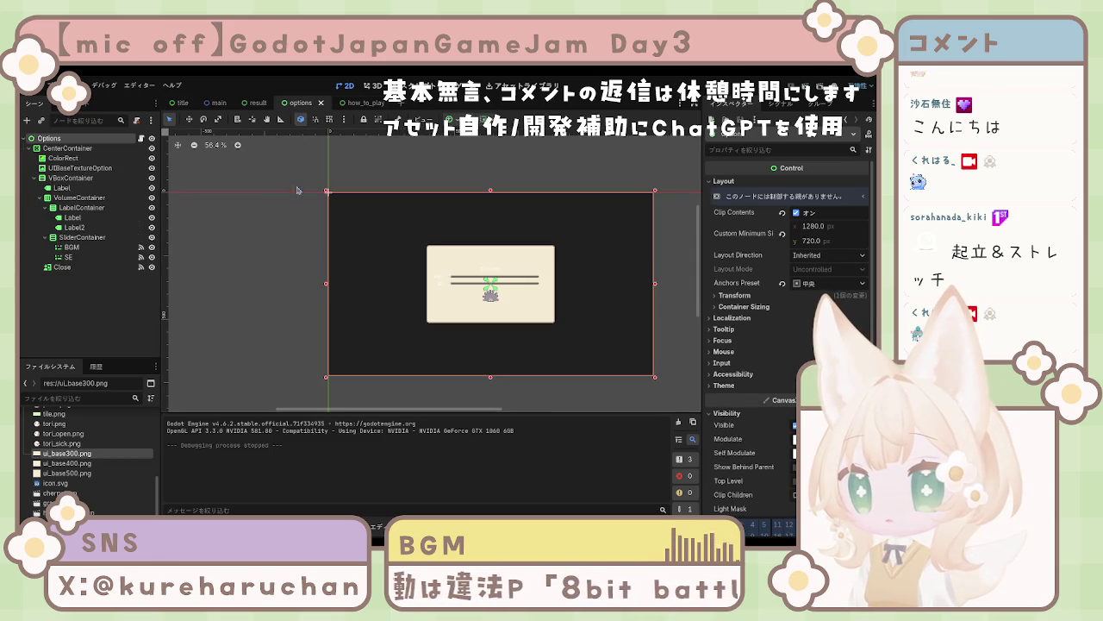
left_click(731, 317)
left_click(729, 343)
left_click(732, 317)
left_click(724, 328)
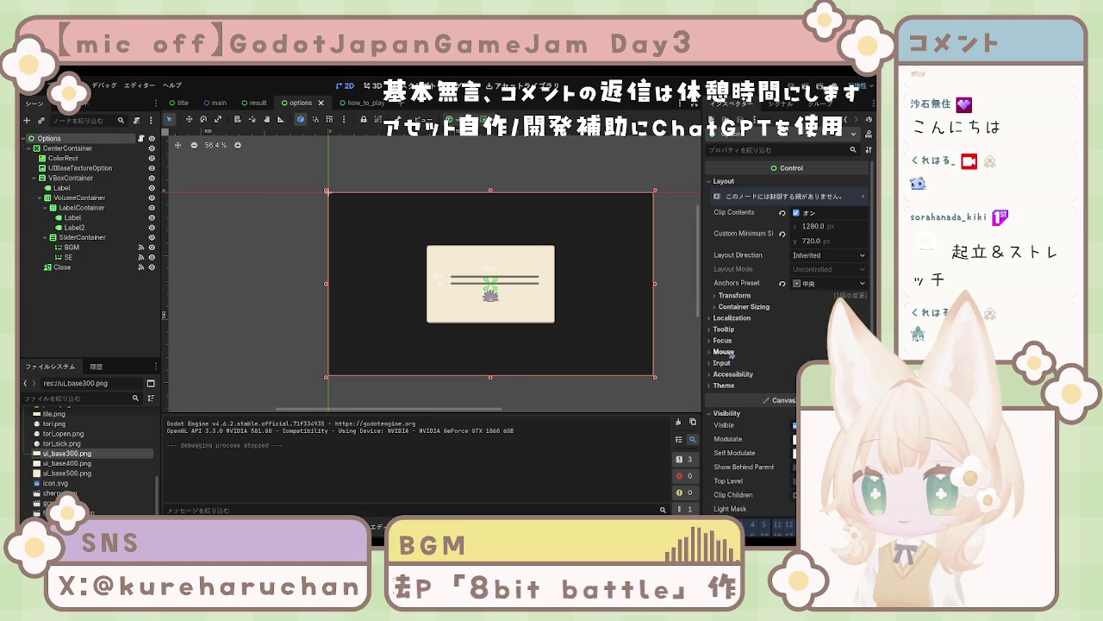
left_click(739, 296)
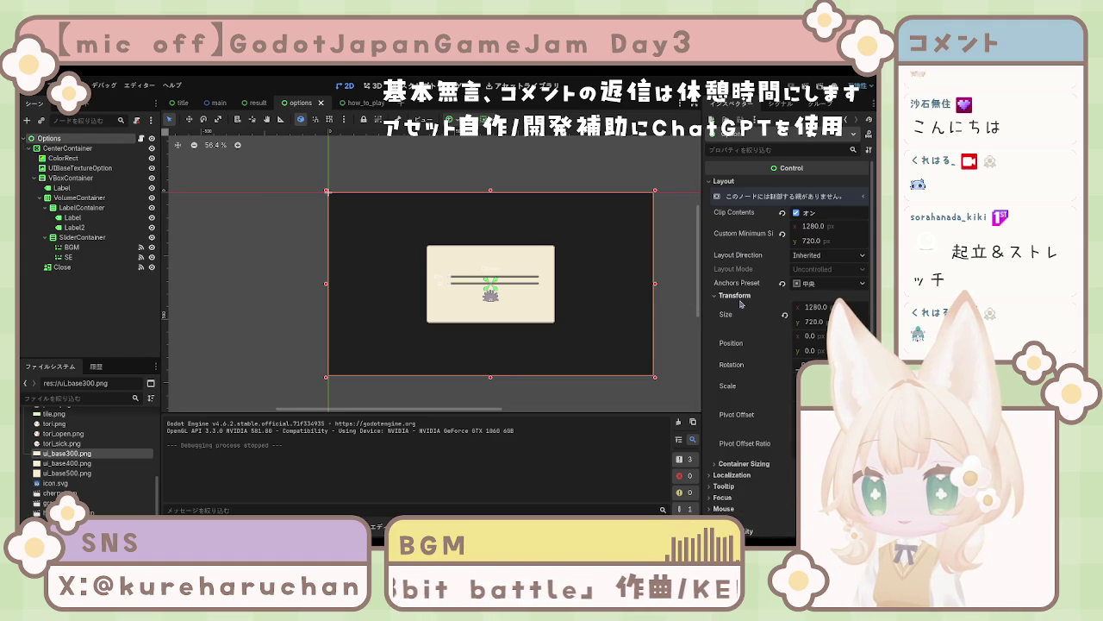
left_click(740, 296)
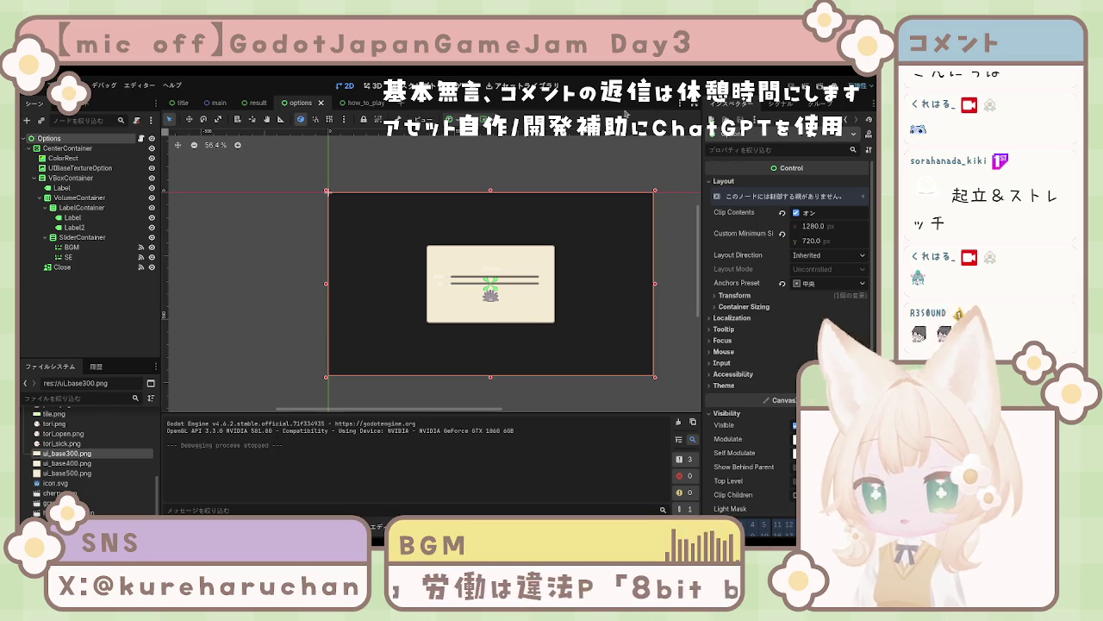
Step: Relaunch the game from the title scene, then return to the options scene
left_click(181, 102)
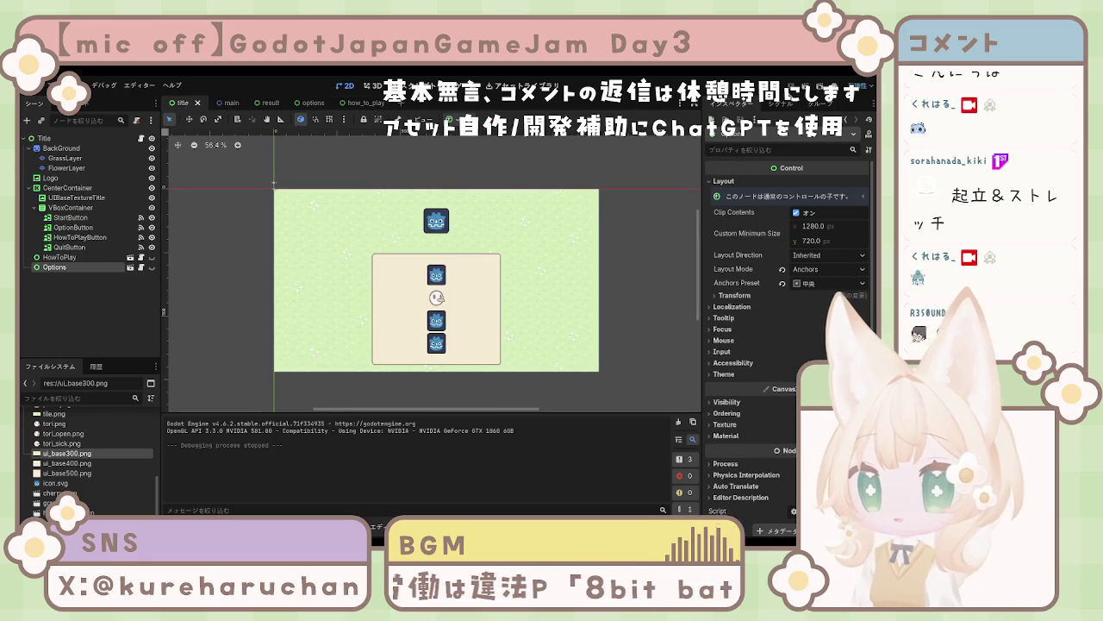
key("F5")
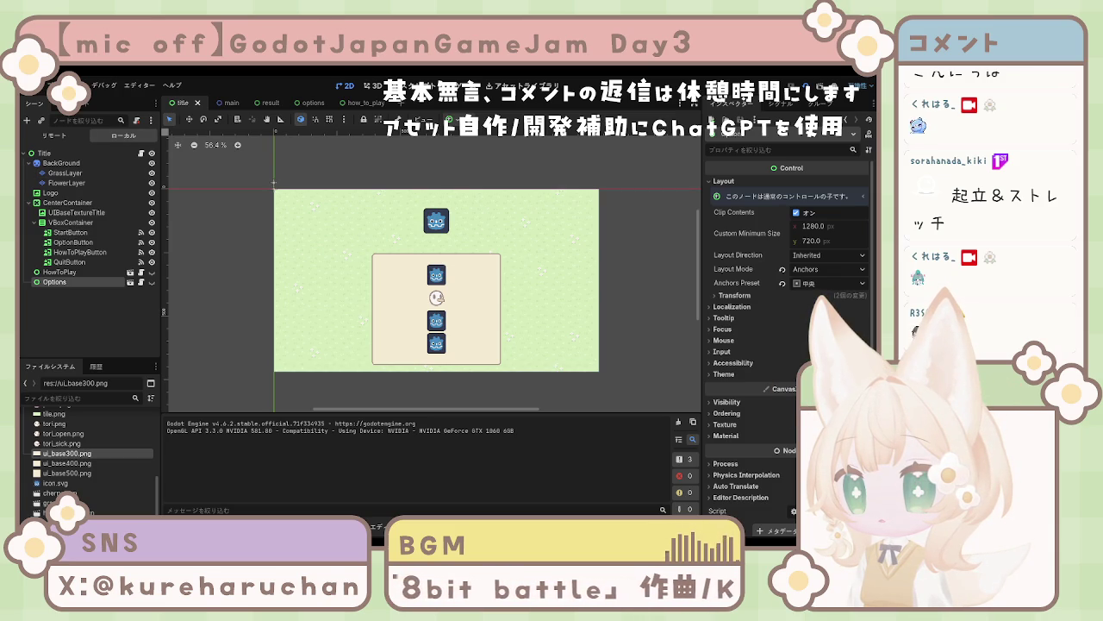
left_click(229, 102)
left_click(257, 102)
left_click(301, 103)
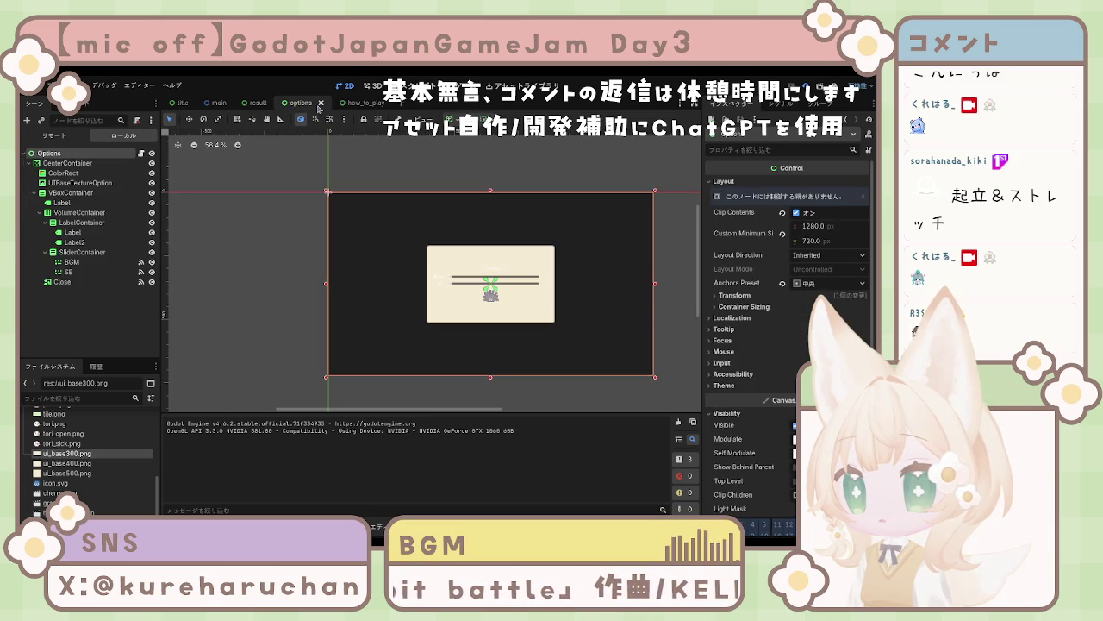
Step: Look through the how_to_play scene, then return to the title scene and select HowToPlay
left_click(357, 105)
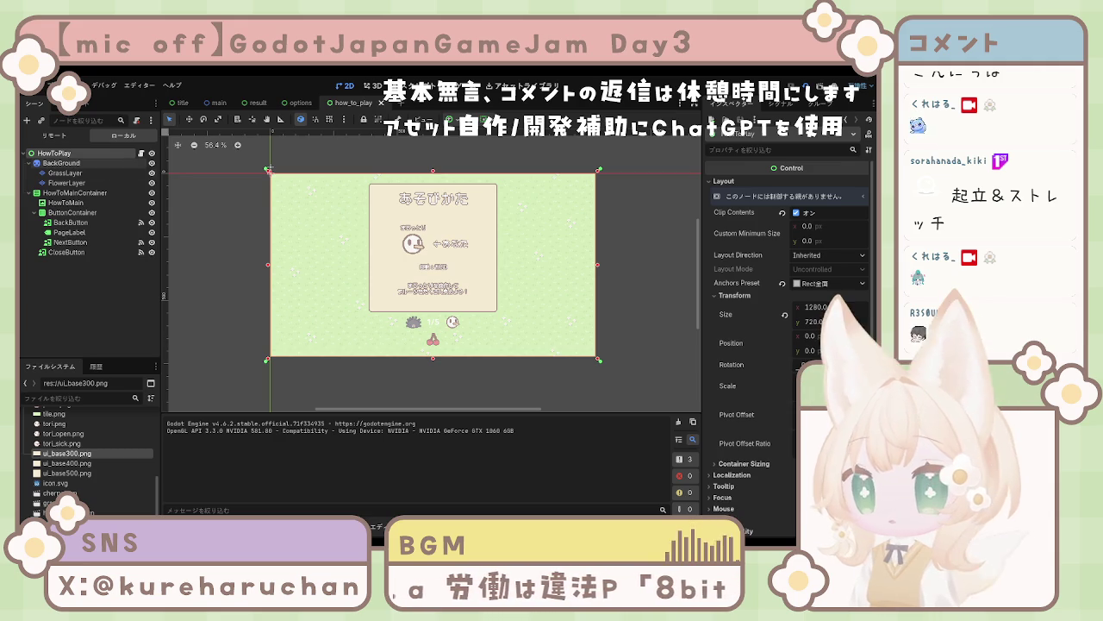
left_click(179, 103)
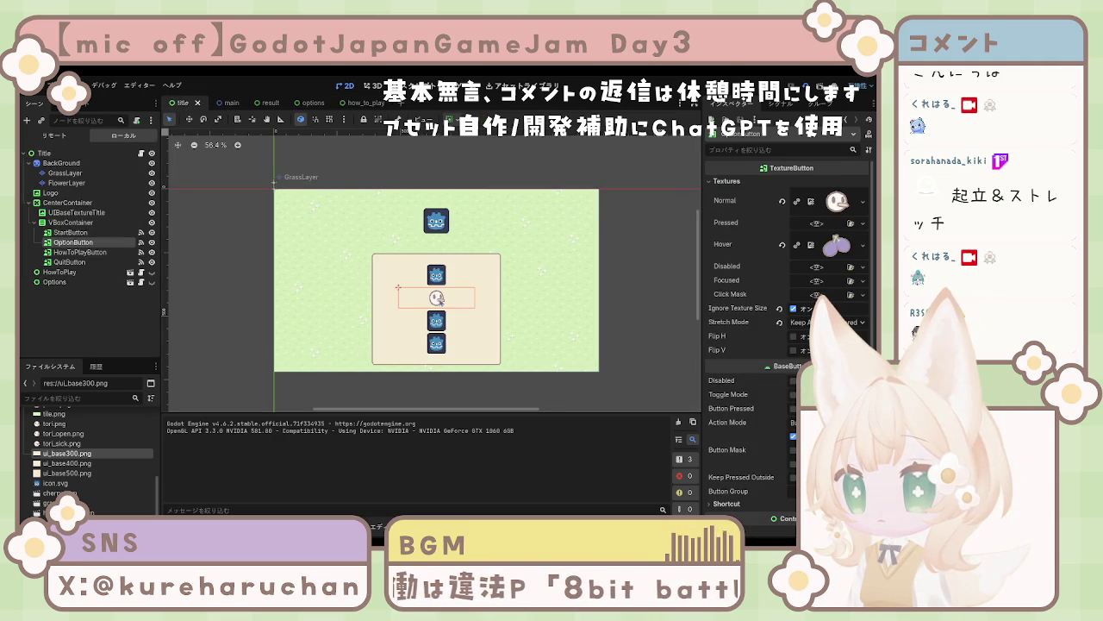
left_click(108, 277)
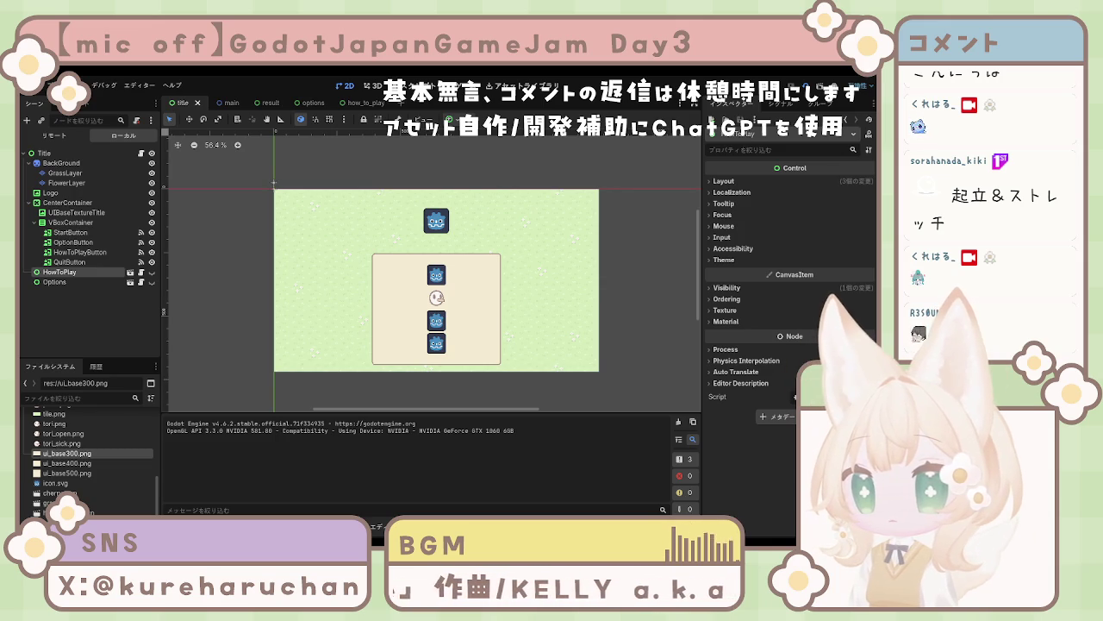
Step: Stop the running game, then select and deselect the GrassLayer tile layer
key("F8")
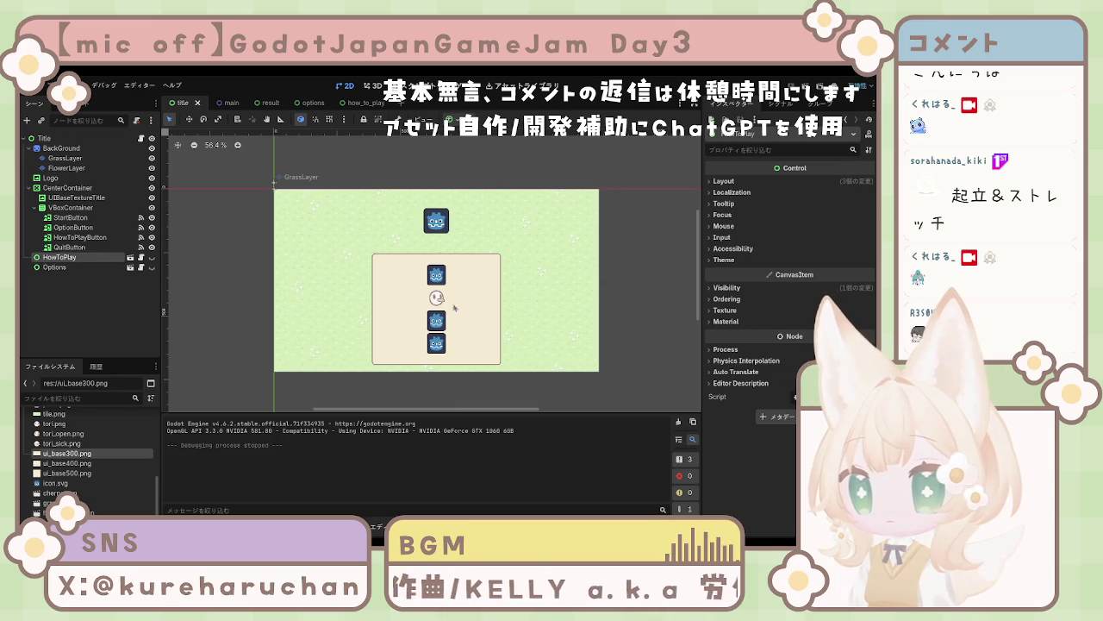
left_click(64, 158)
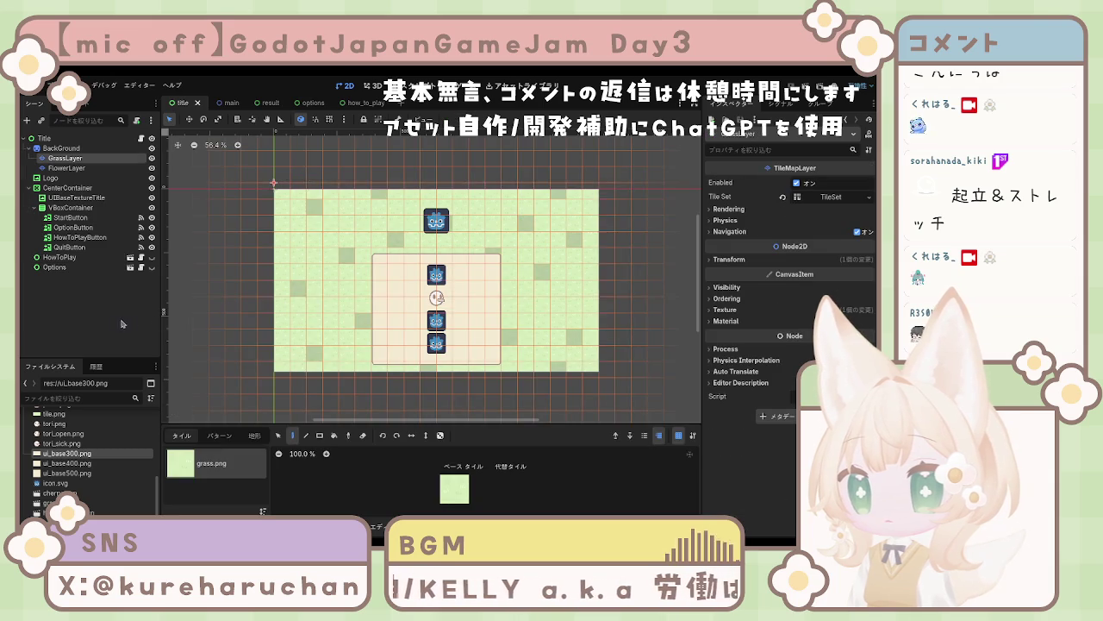
left_click(194, 162)
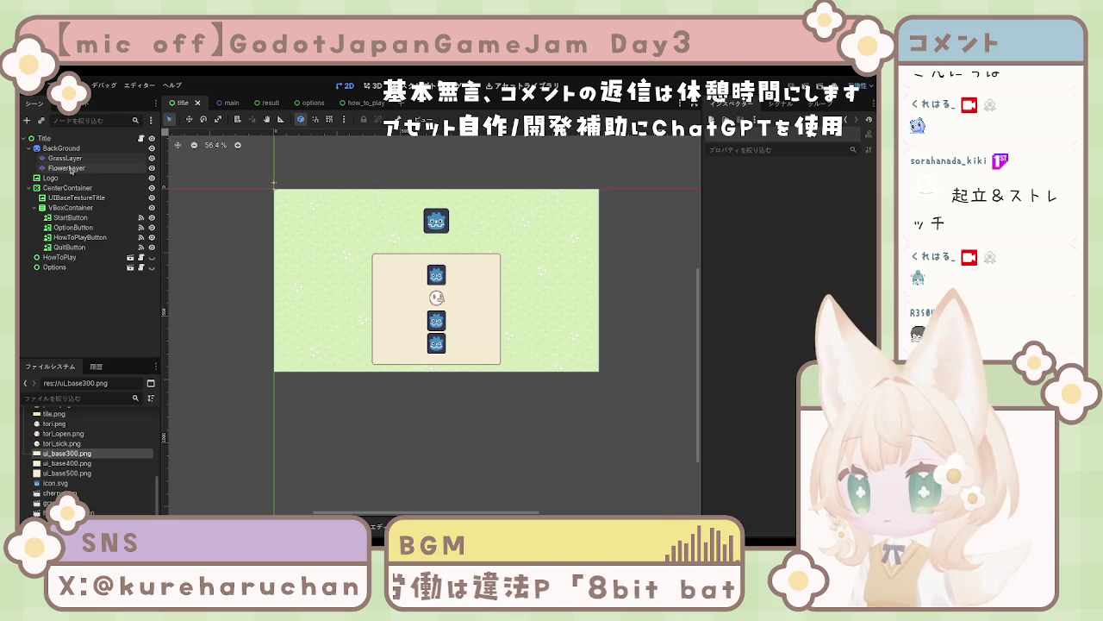
Step: Set the Options node's Transform position to x 0 and y 0
left_click(91, 269)
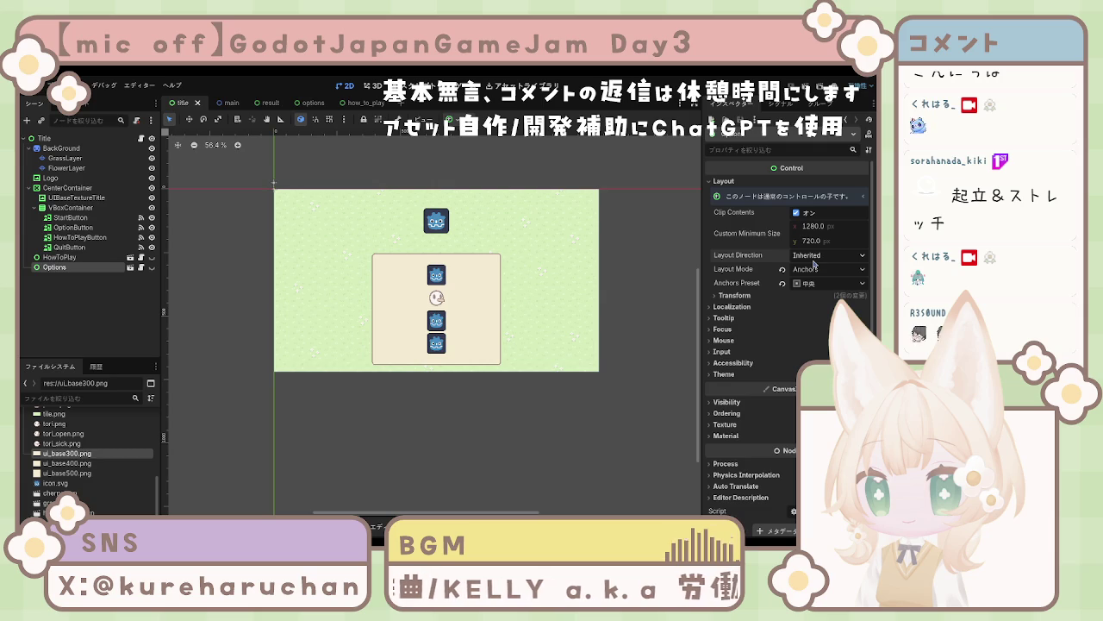
left_click(733, 295)
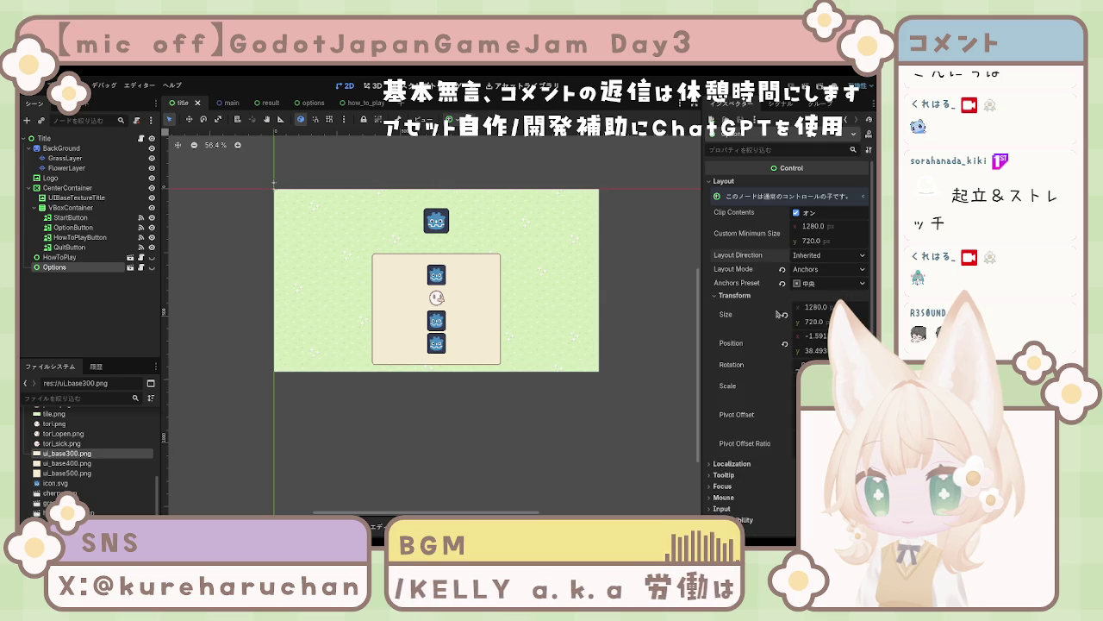
left_click(819, 336)
type("0")
key("Tab")
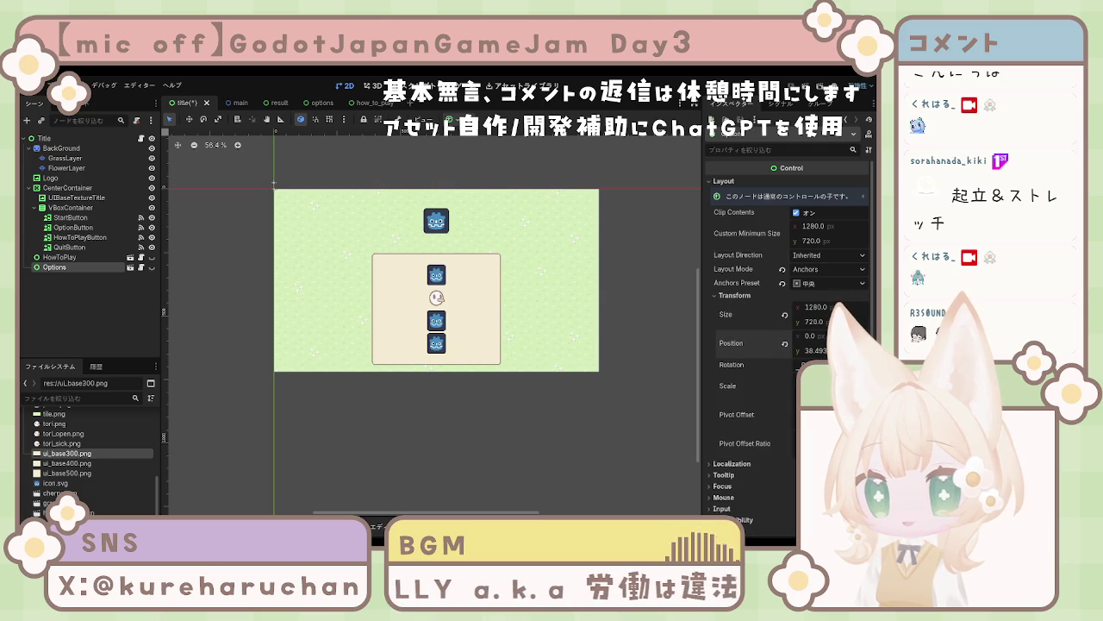
type("0")
key("Tab")
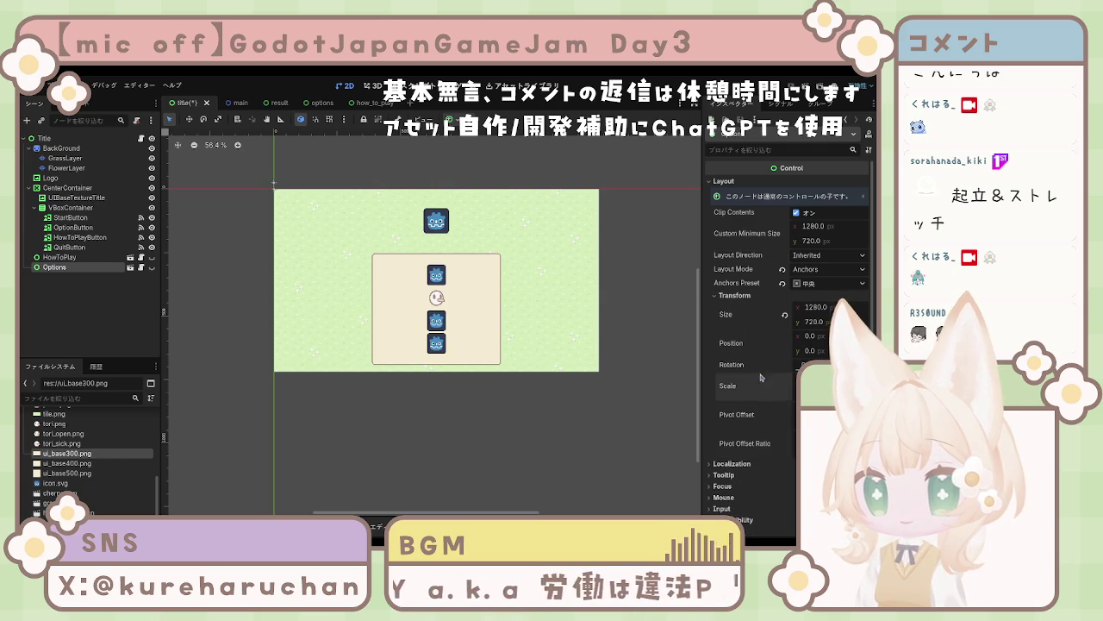
Step: Select the HowToPlay node and expand its layout properties
left_click(647, 300)
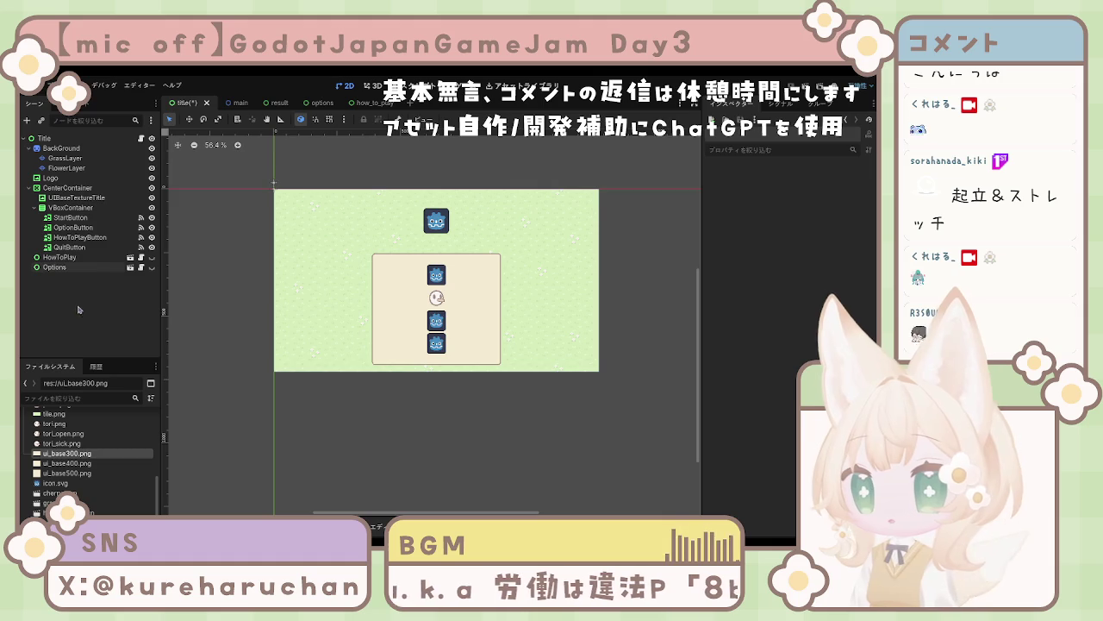
left_click(65, 260)
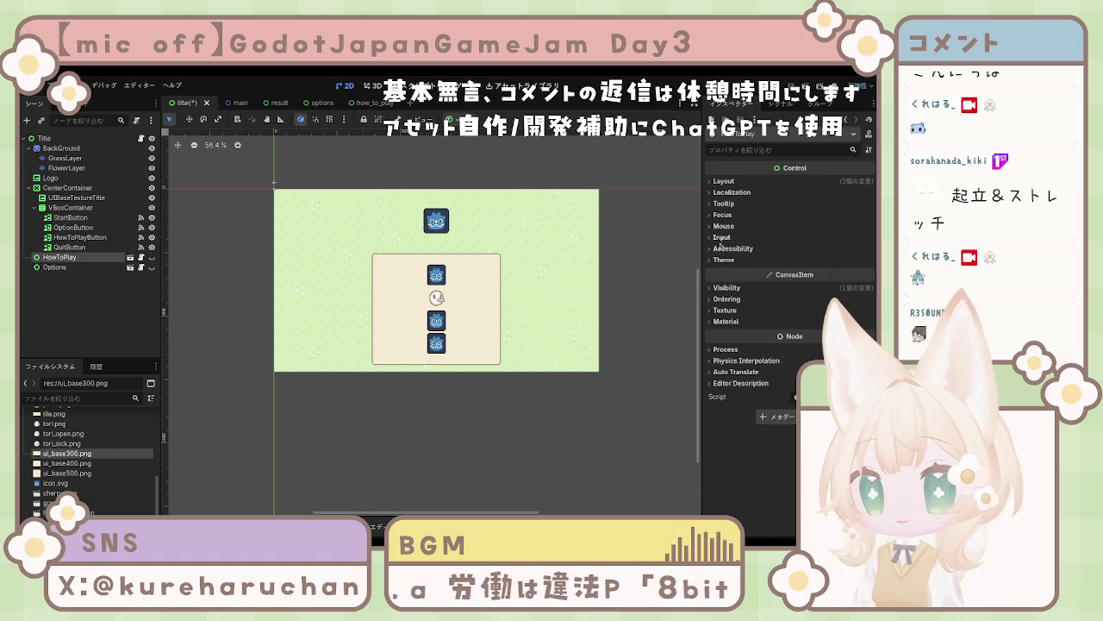
left_click(724, 181)
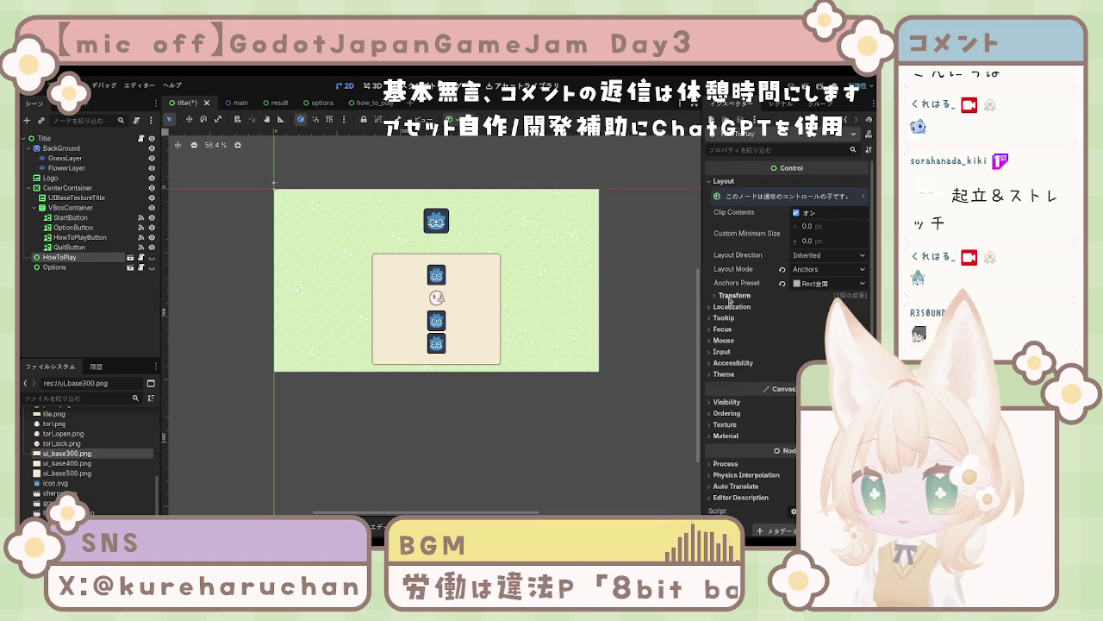
Step: Check HowToPlay's transform, then save the title scene and run the game to test it
left_click(730, 296)
left_click(667, 257)
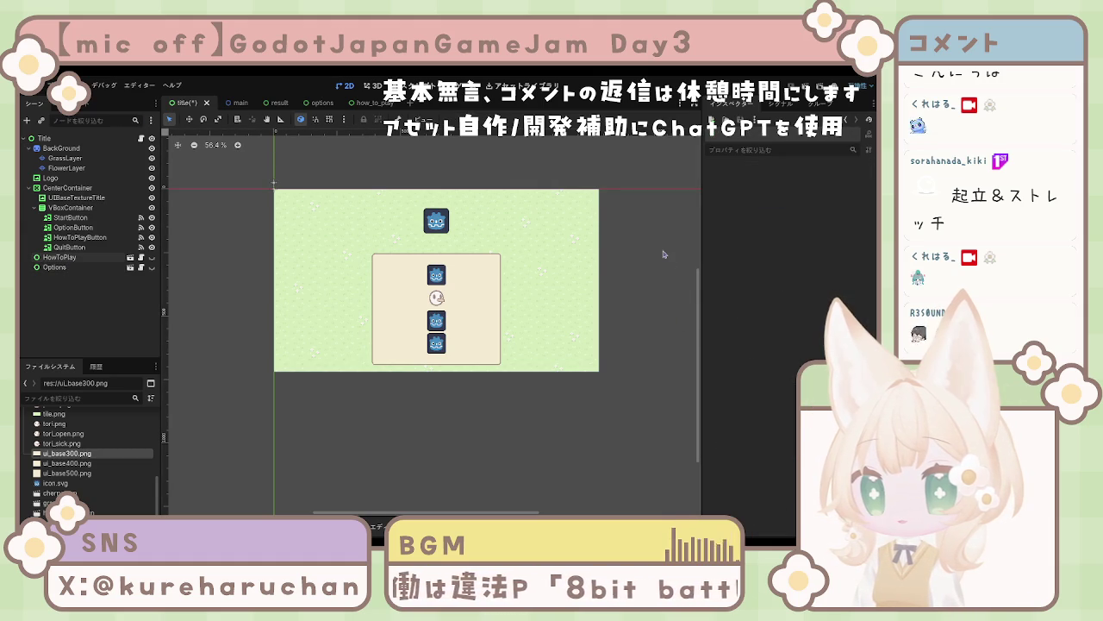
key("ctrl+s")
key("F5")
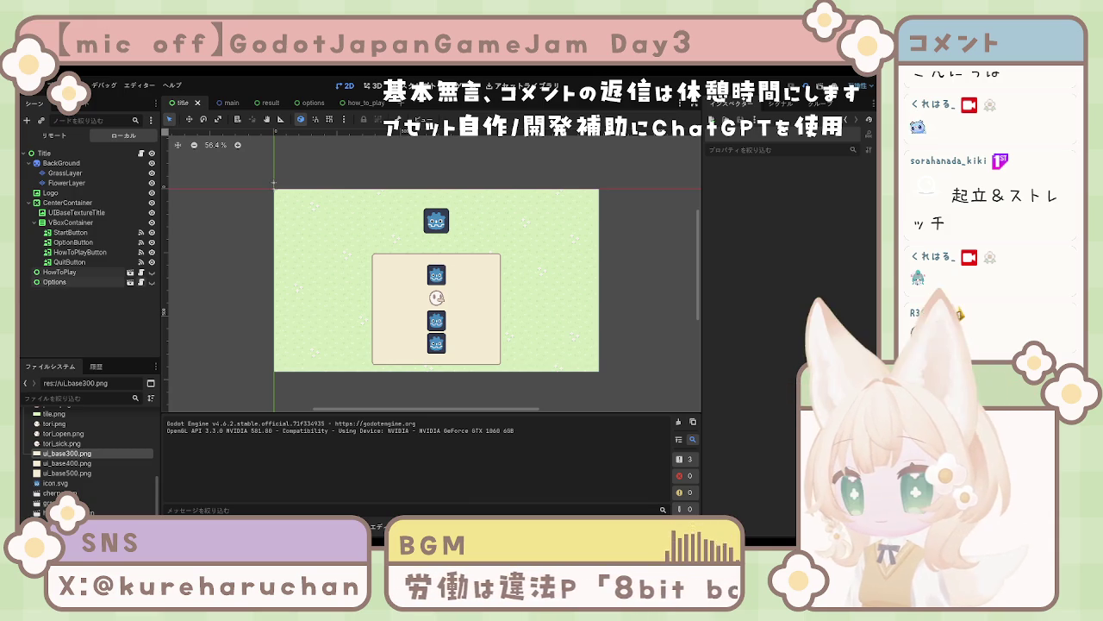
Step: Delete the dark ColorRect backdrop node from the options scene, then return to the title scene
left_click(70, 285)
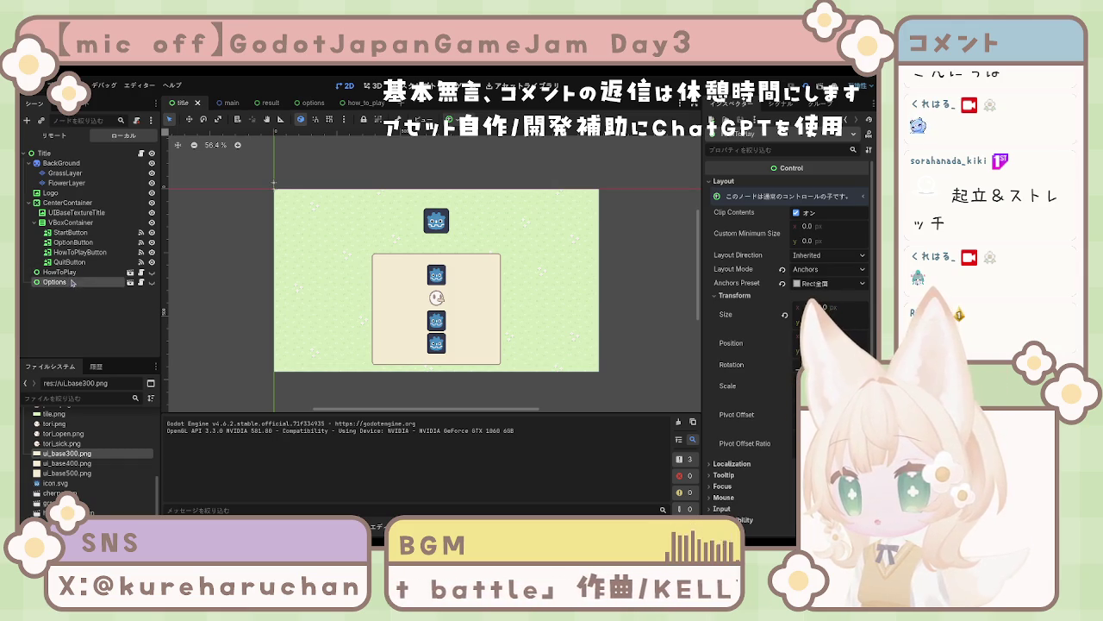
left_click(142, 282)
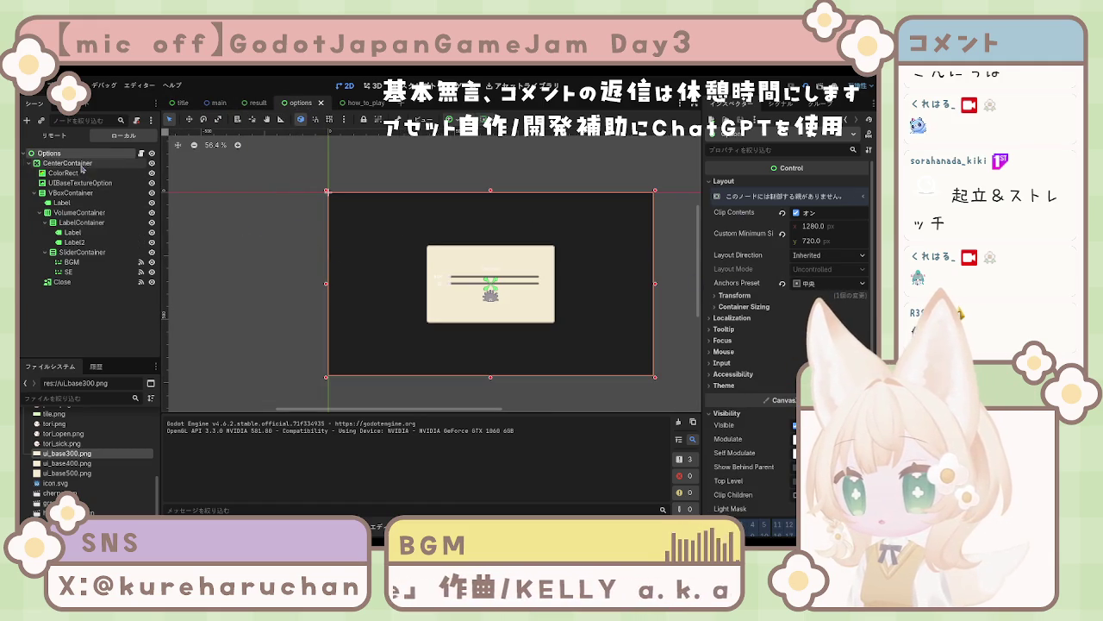
left_click(78, 173)
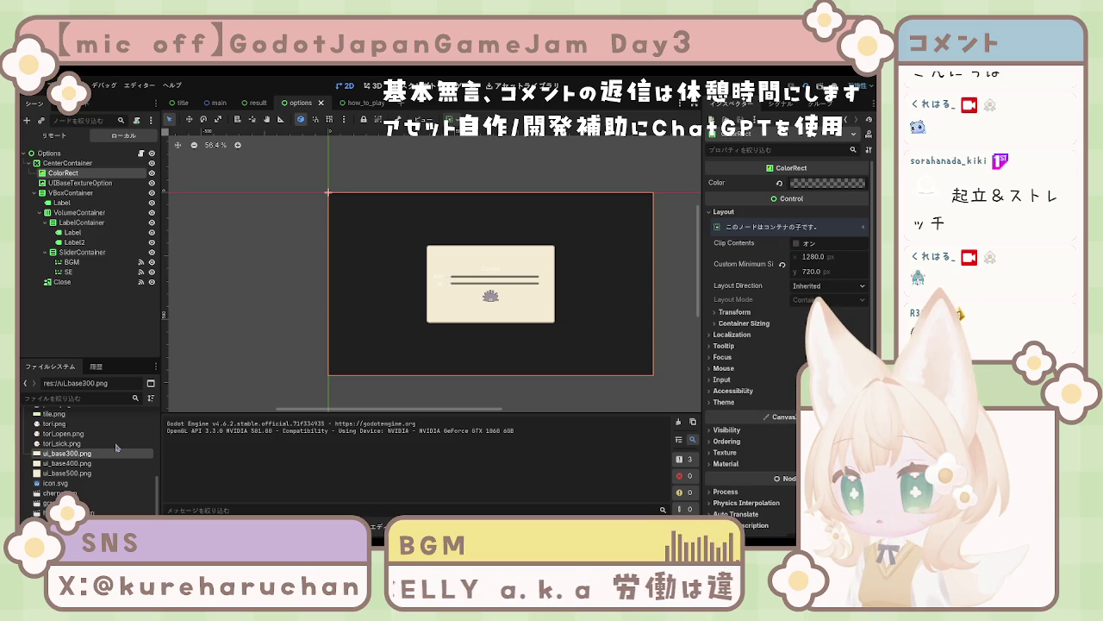
key("Delete")
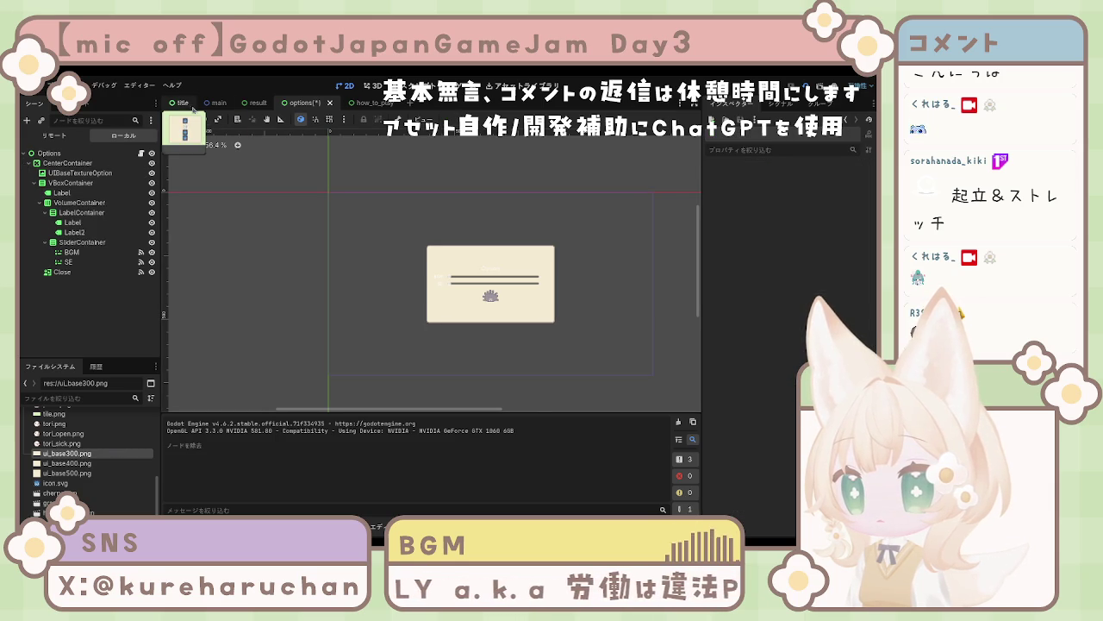
left_click(191, 104)
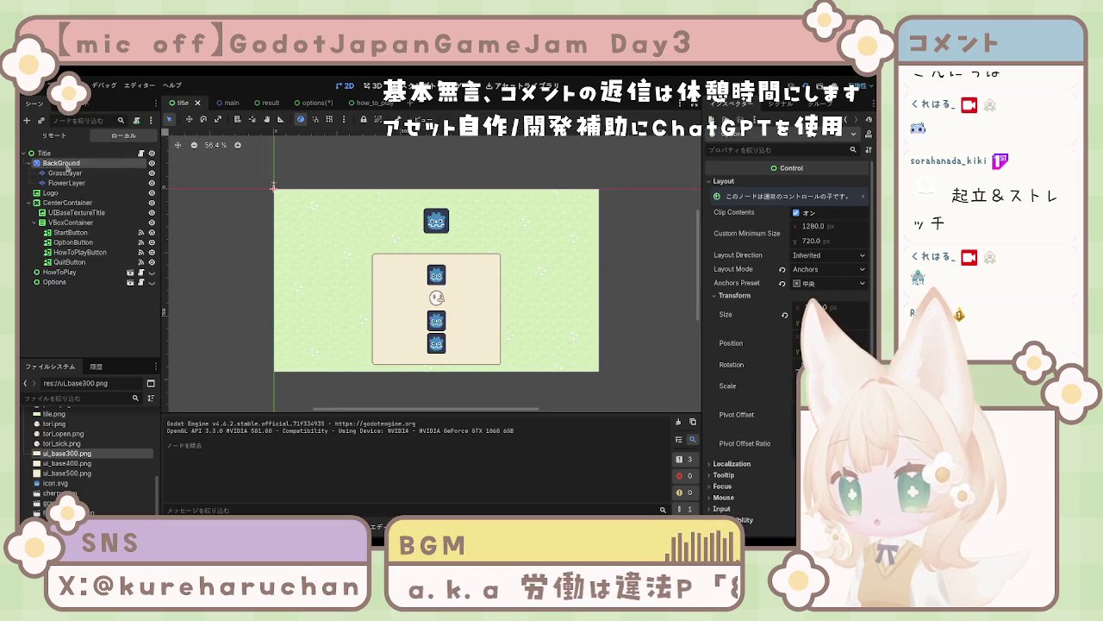
Step: Paste BackGround, GrassLayer and FlowerLayer at the top of the options scene, save, and rerun
left_click(62, 163)
left_click(66, 182, "shift")
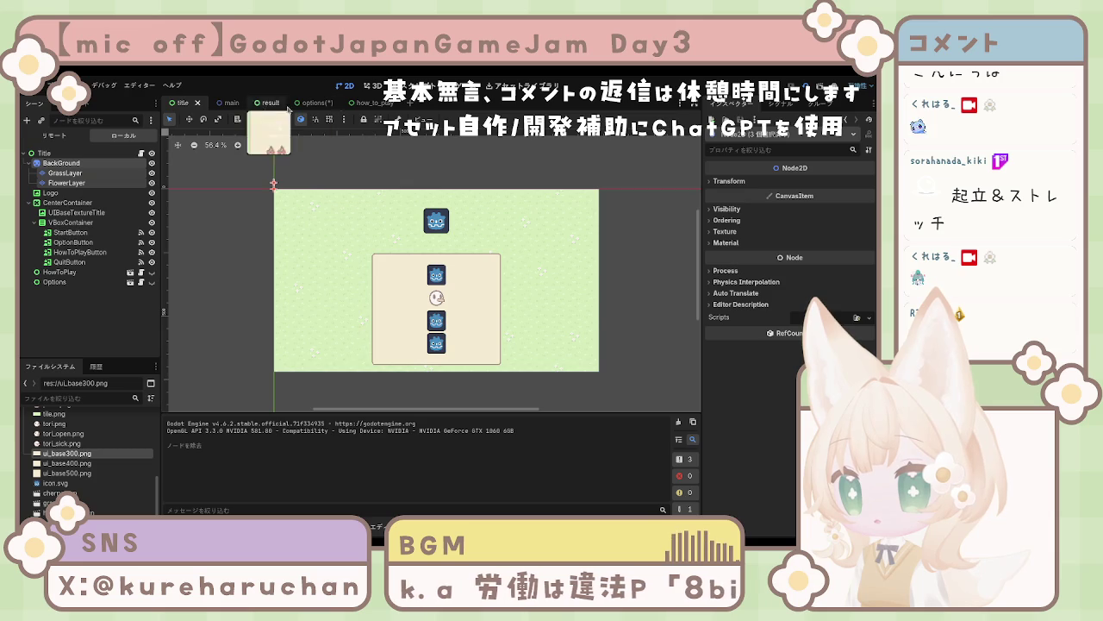
left_click(312, 102)
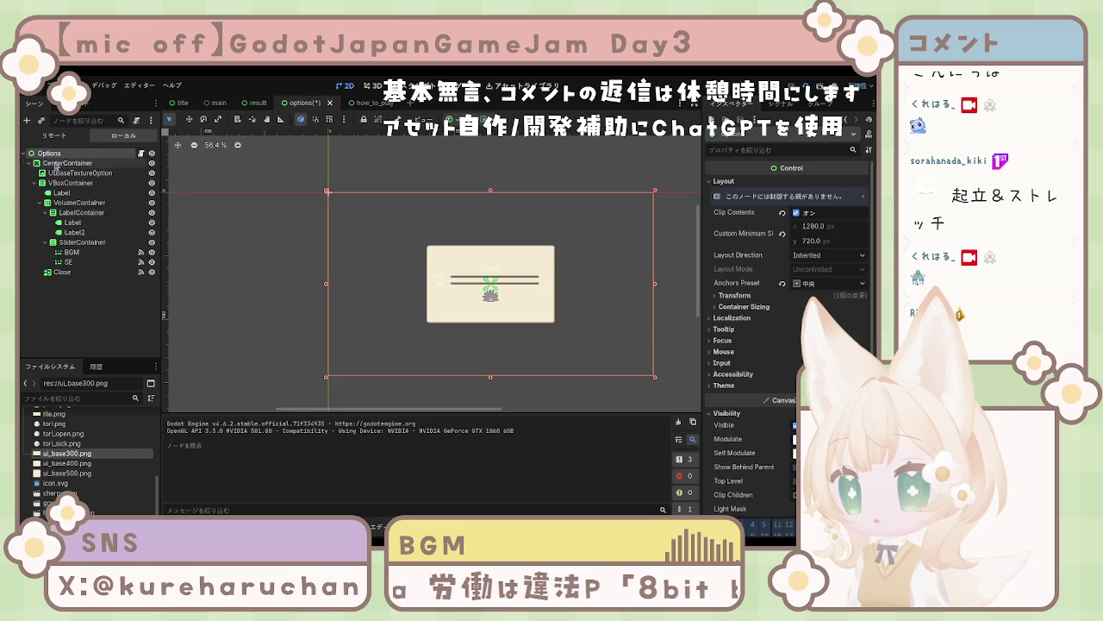
key("ctrl+v")
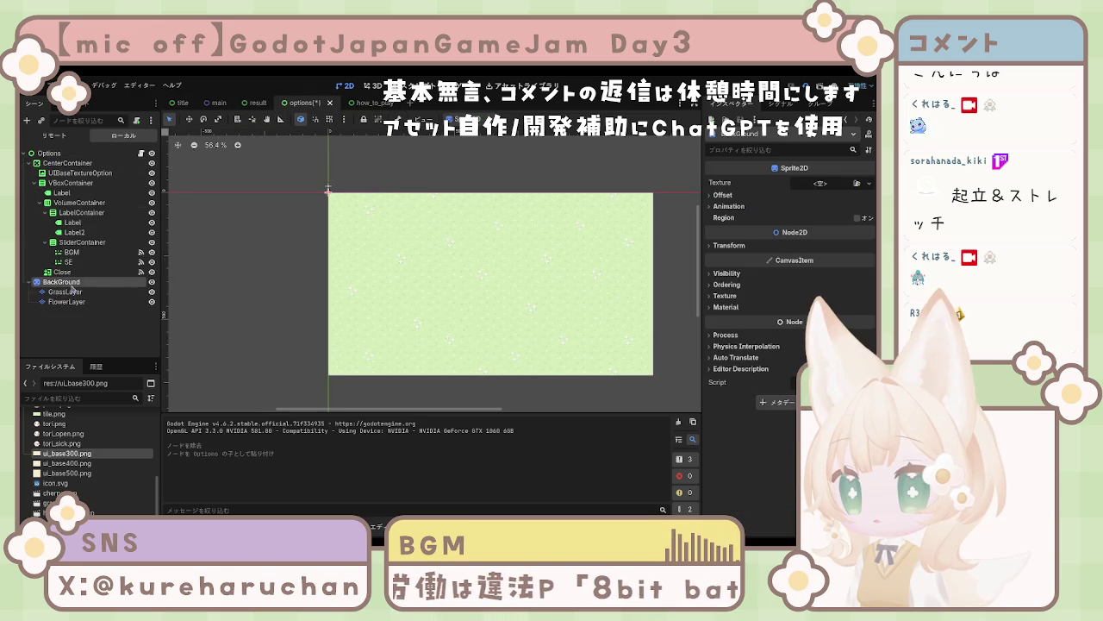
left_click_drag(72, 284, 60, 161)
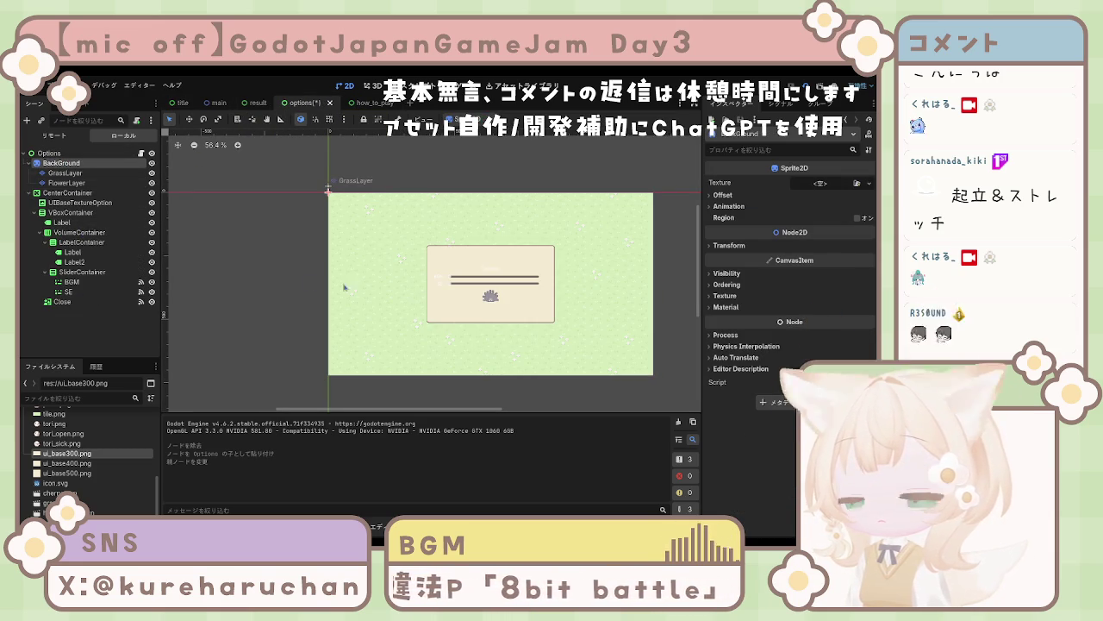
key("ctrl+s")
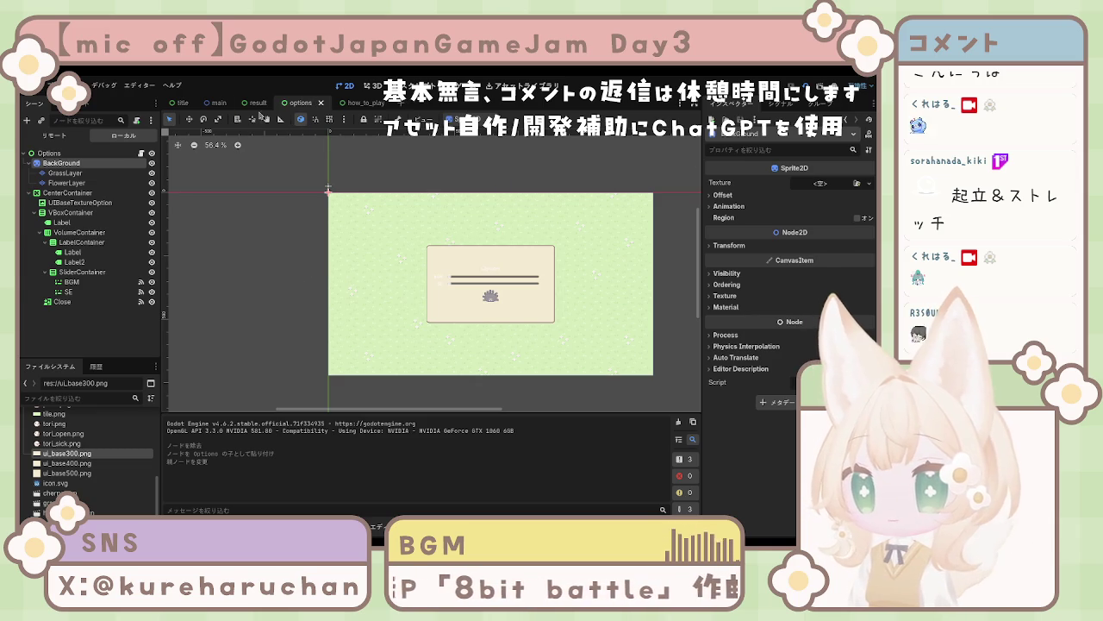
left_click(193, 101)
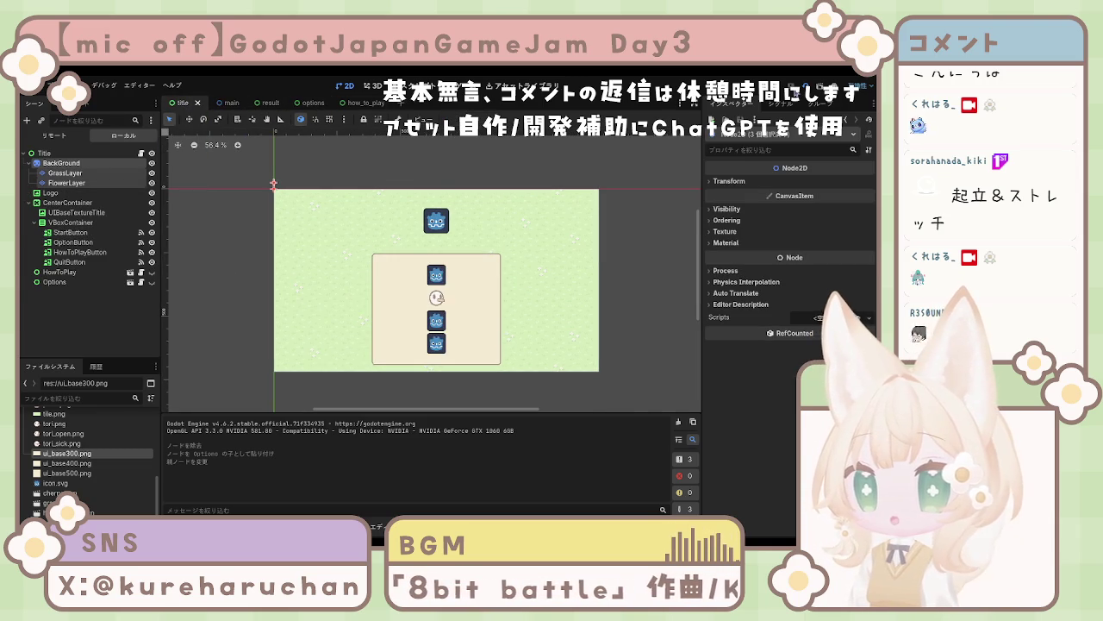
key("F5")
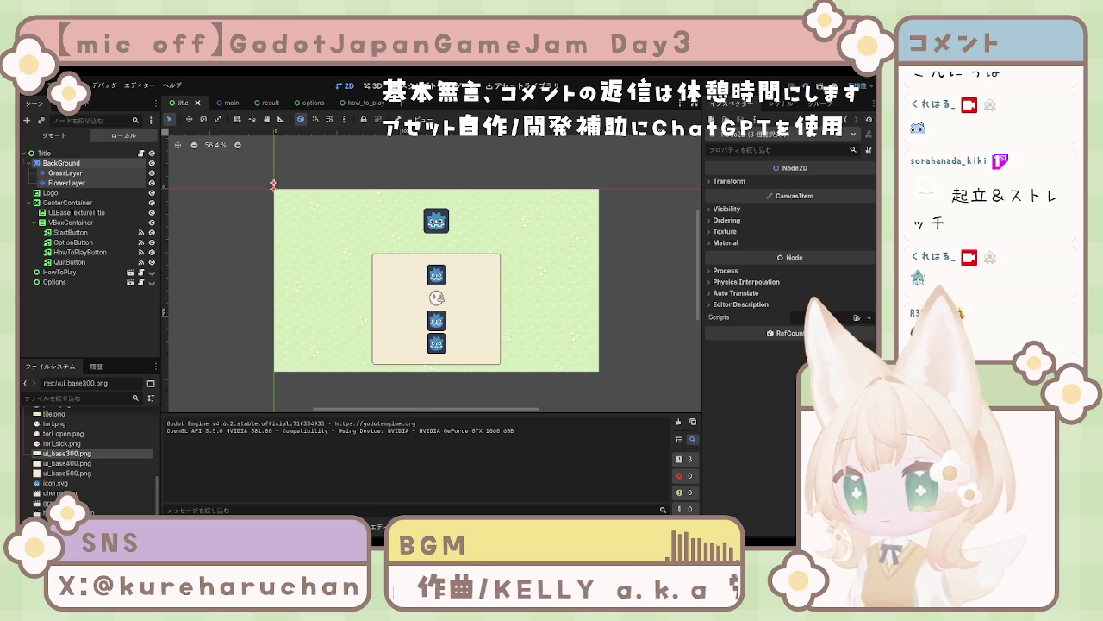
Step: Stop the running game, then launch it again for another test run
key("F8")
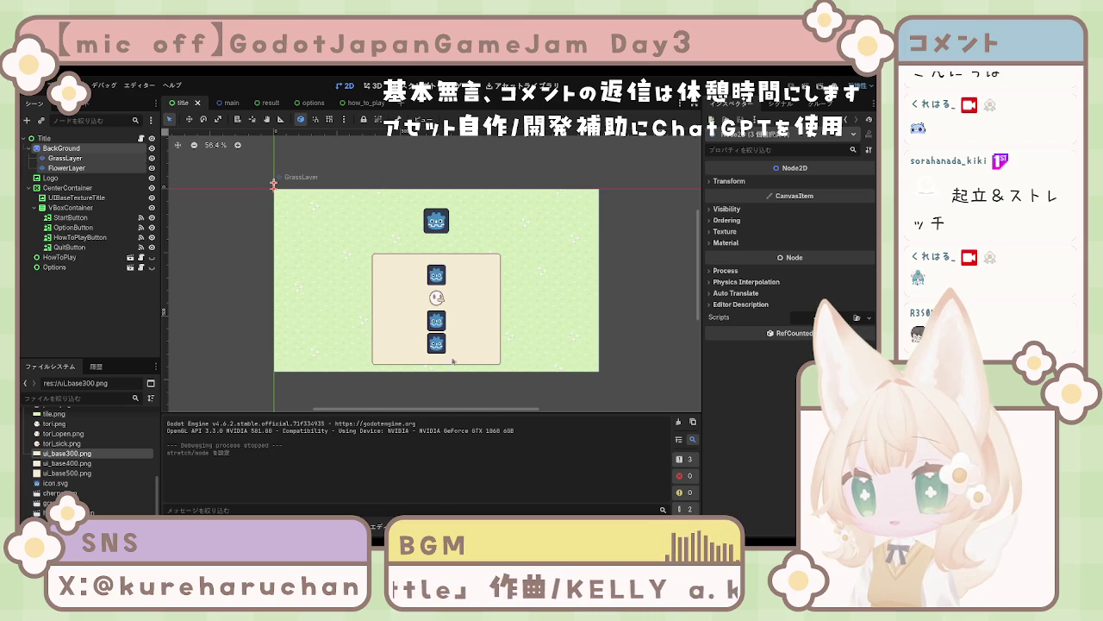
left_click(806, 85)
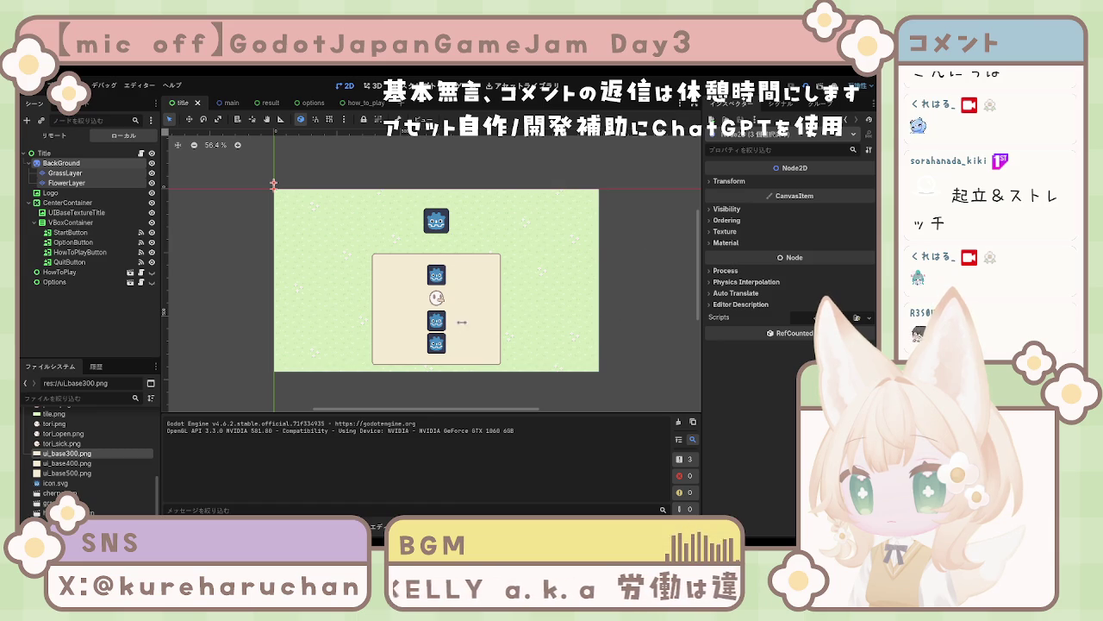
key("F8")
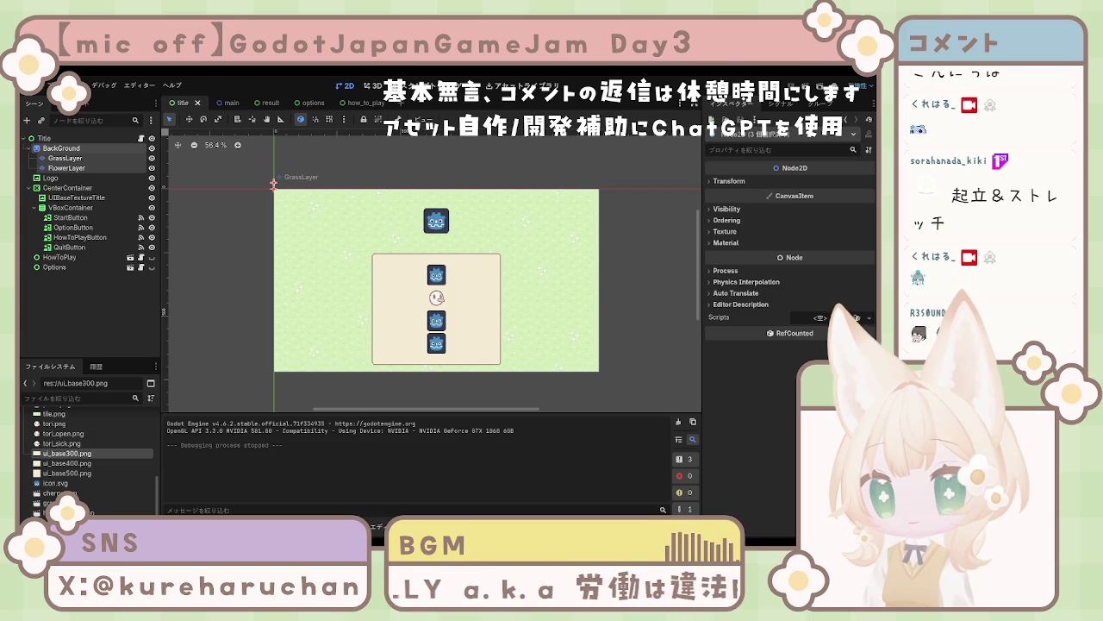
left_click(528, 403)
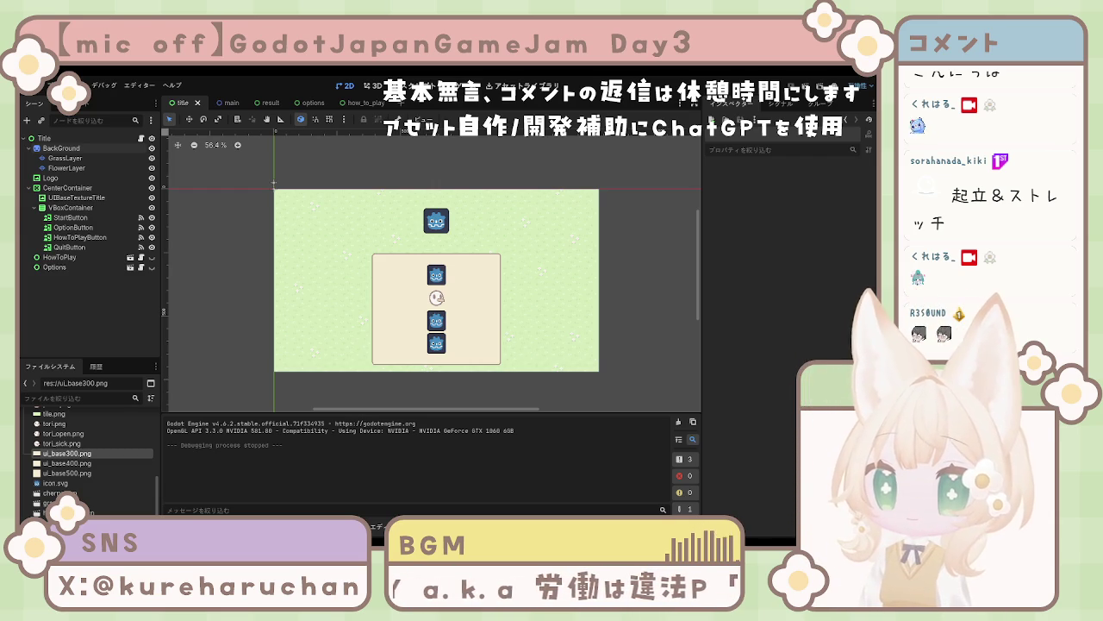
Step: Save the title scene with its logo and four-button menu panel
key("ctrl+s")
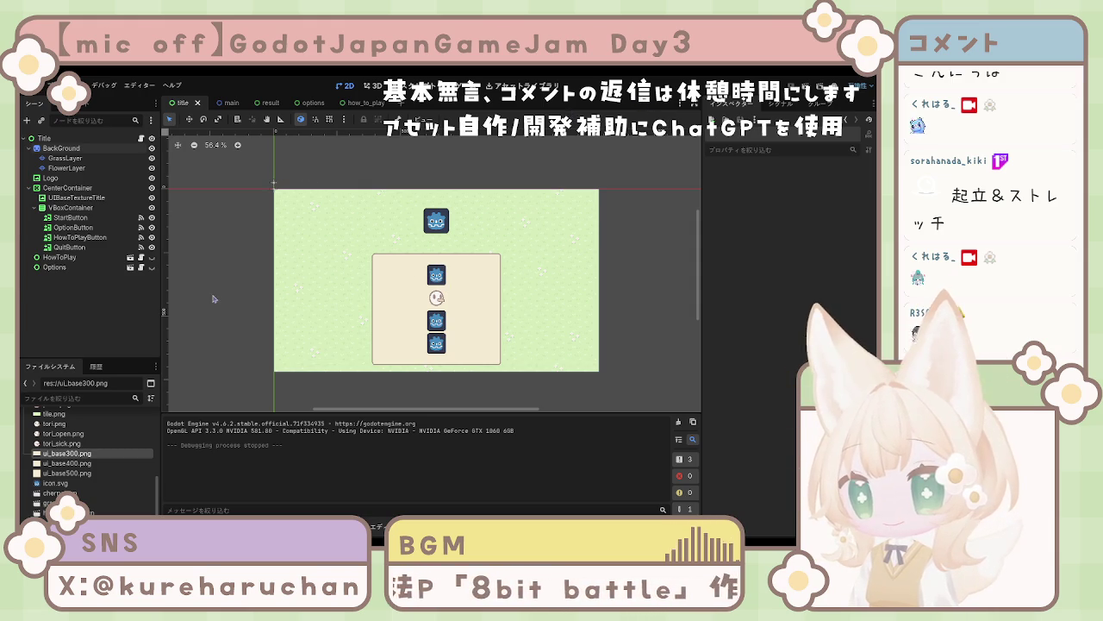
Step: Browse the main, result, options and how_to_play scenes, ending on how_to_play with nothing selected
scroll(95, 482, "down", 2)
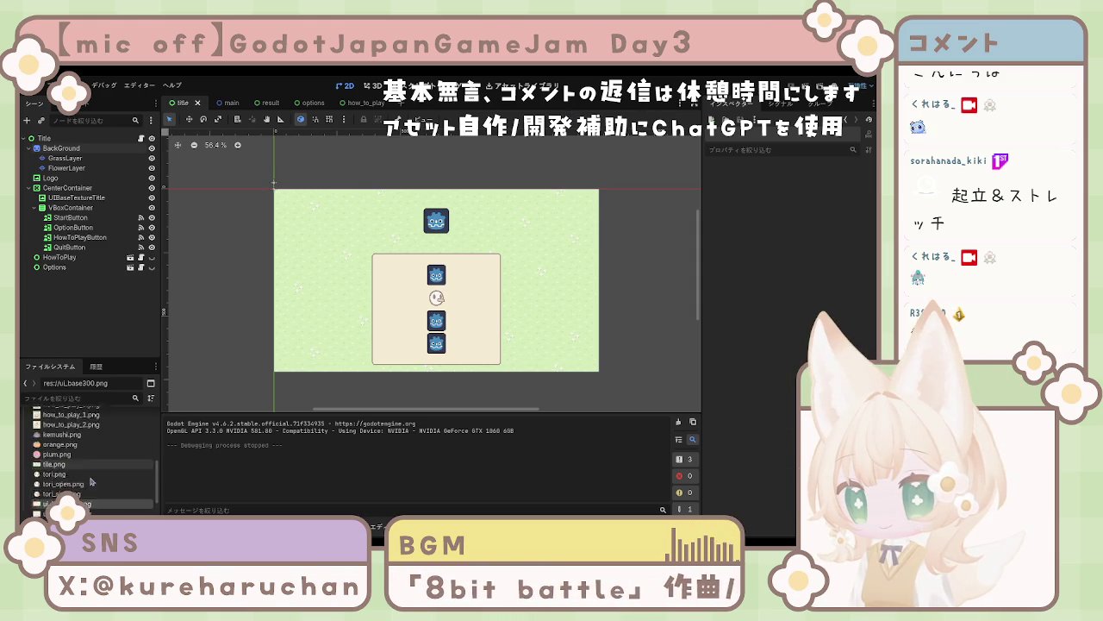
scroll(97, 469, "up", 5)
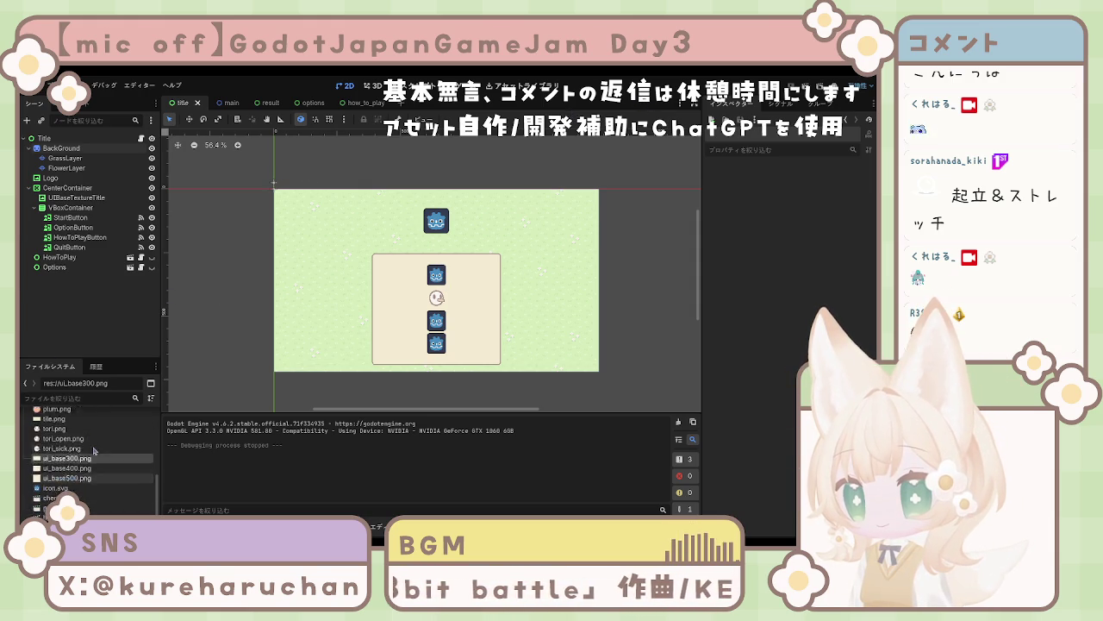
scroll(97, 457, "up", 3)
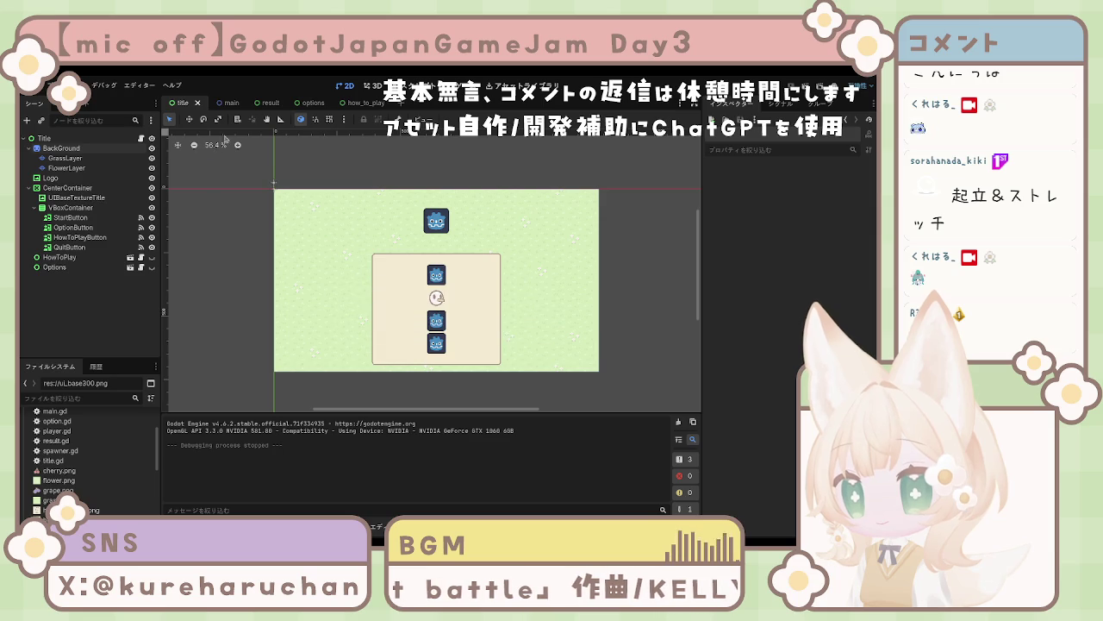
left_click(226, 104)
left_click(274, 106)
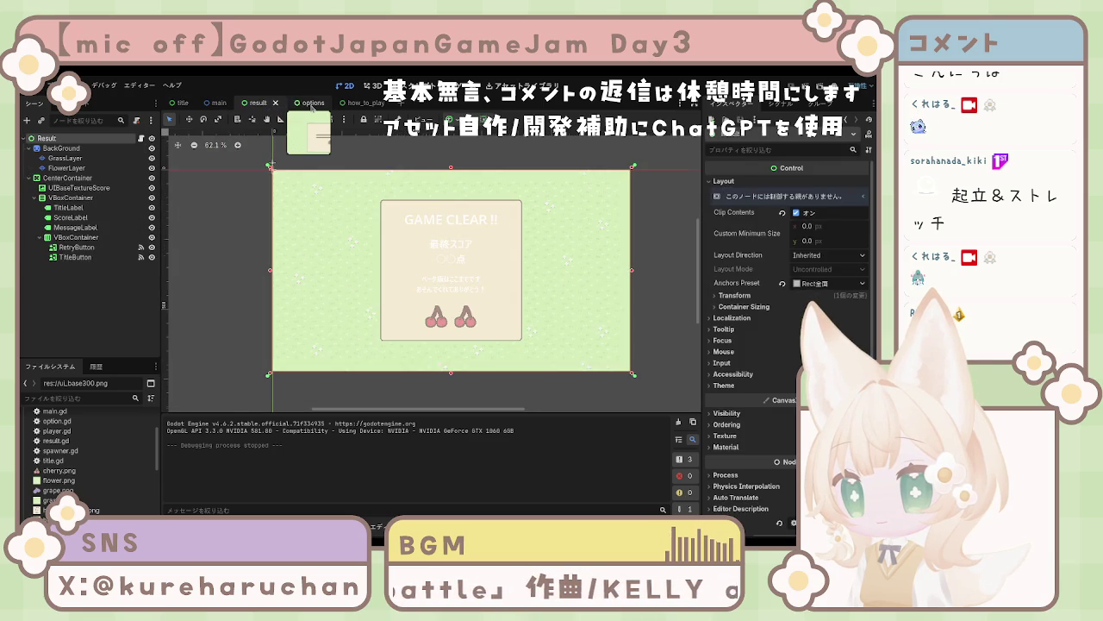
left_click(311, 106)
left_click(361, 103)
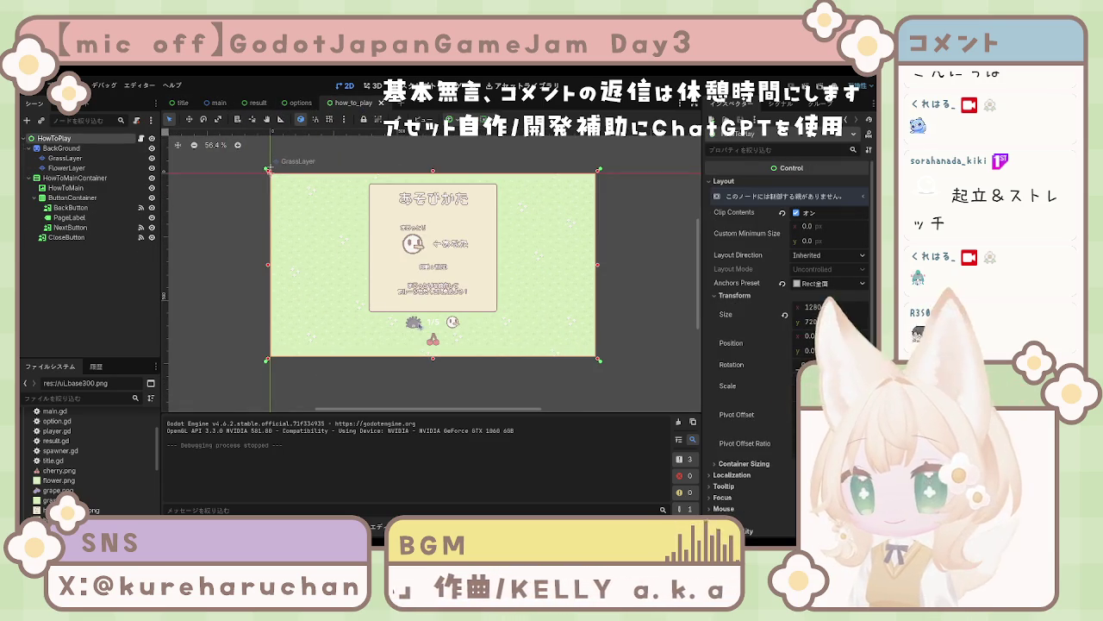
left_click(201, 284)
scroll(429, 276, "up", 2)
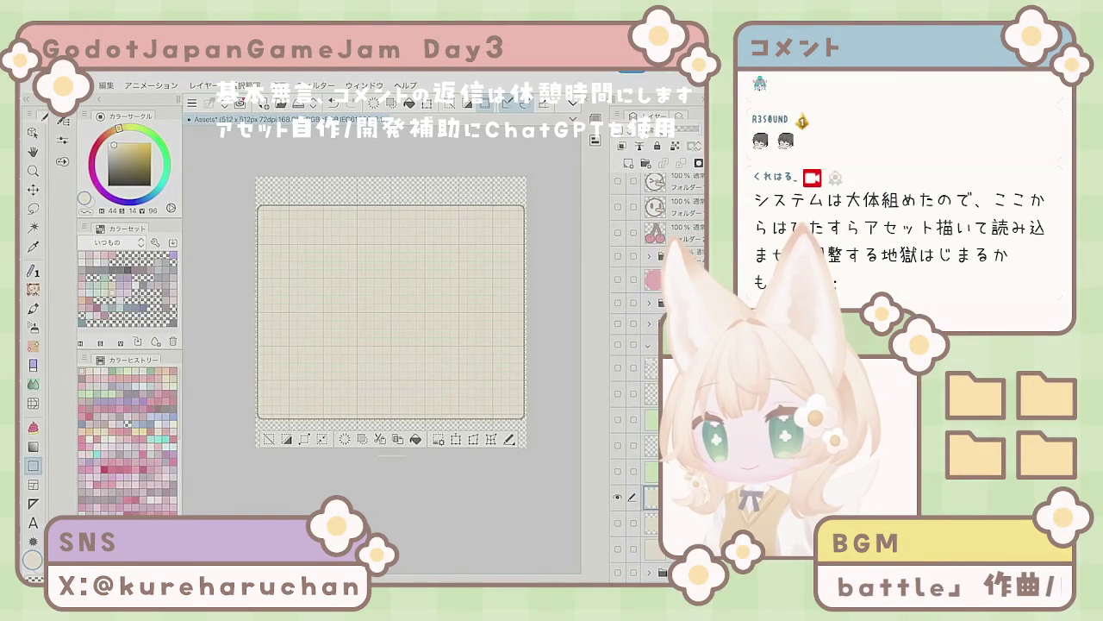
Step: Undo the earlier beige rounded rectangle and clear the selection
key("e")
key("ctrl+z")
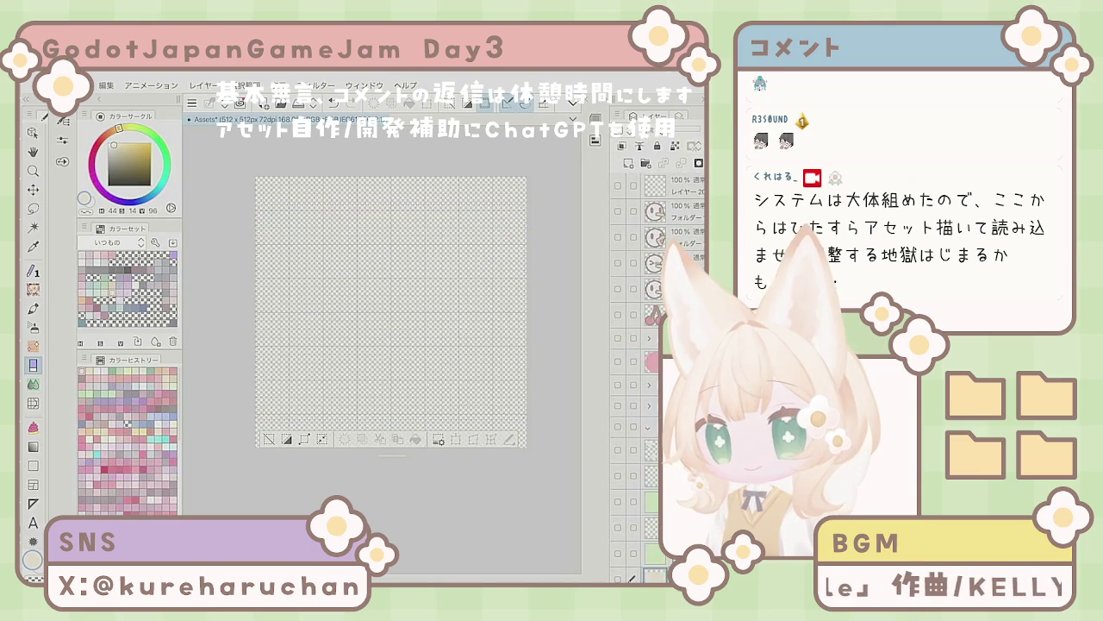
left_click(618, 184)
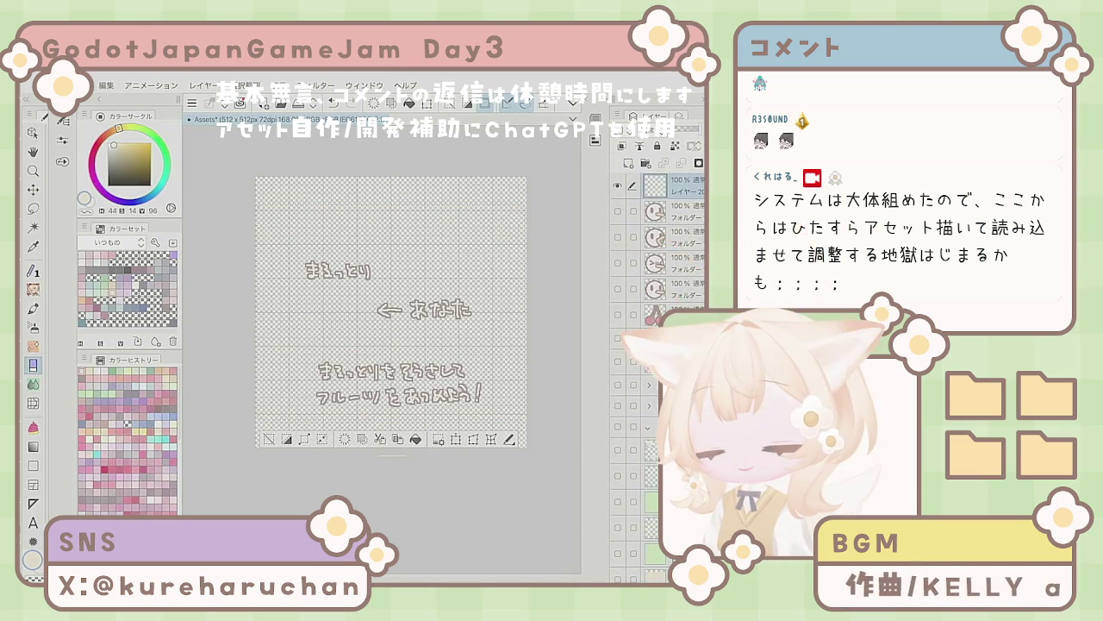
left_click(617, 184)
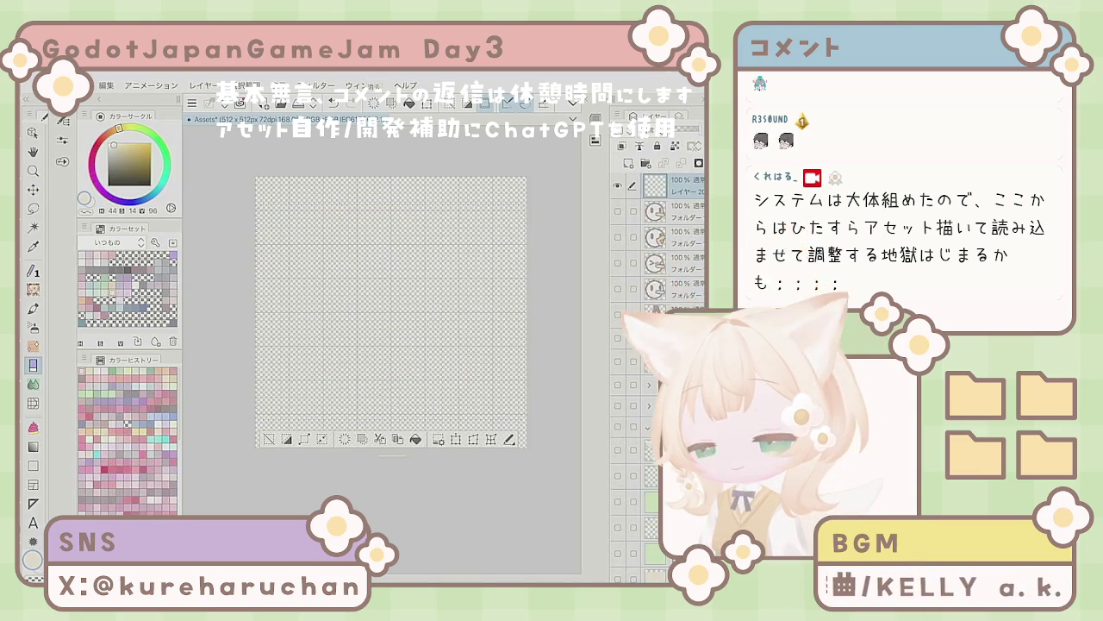
key("ctrl+d")
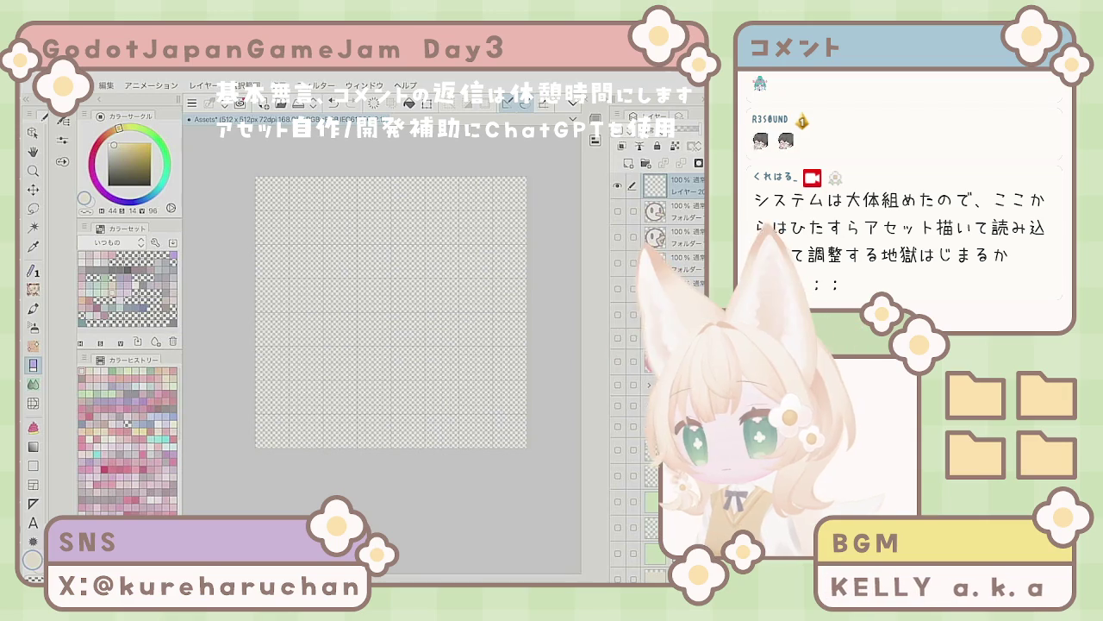
key("p")
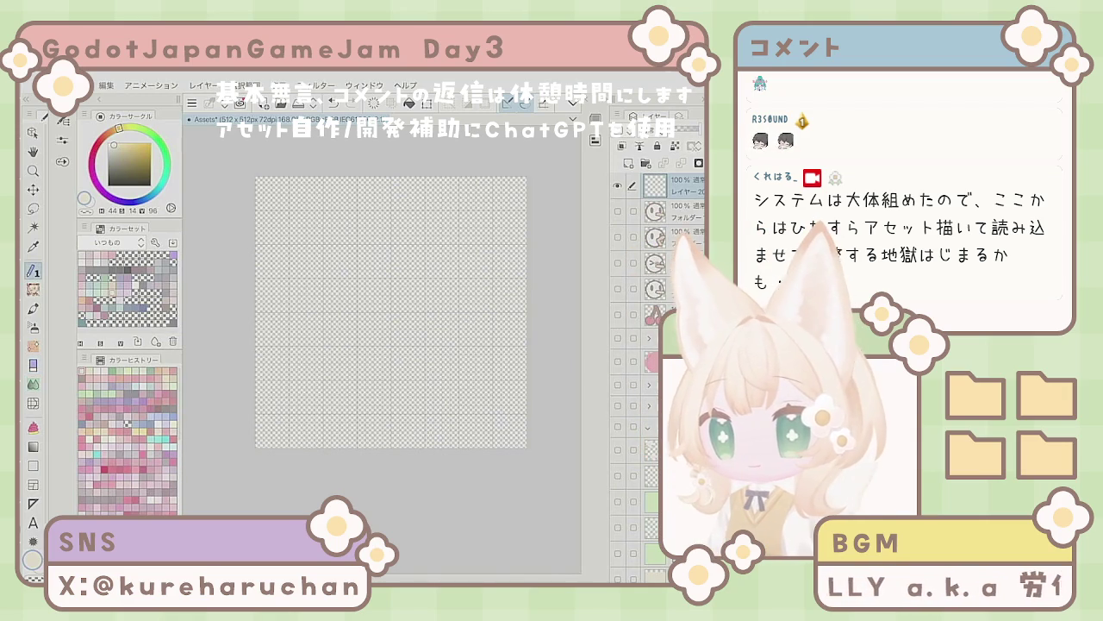
scroll(391, 312, "up", 5)
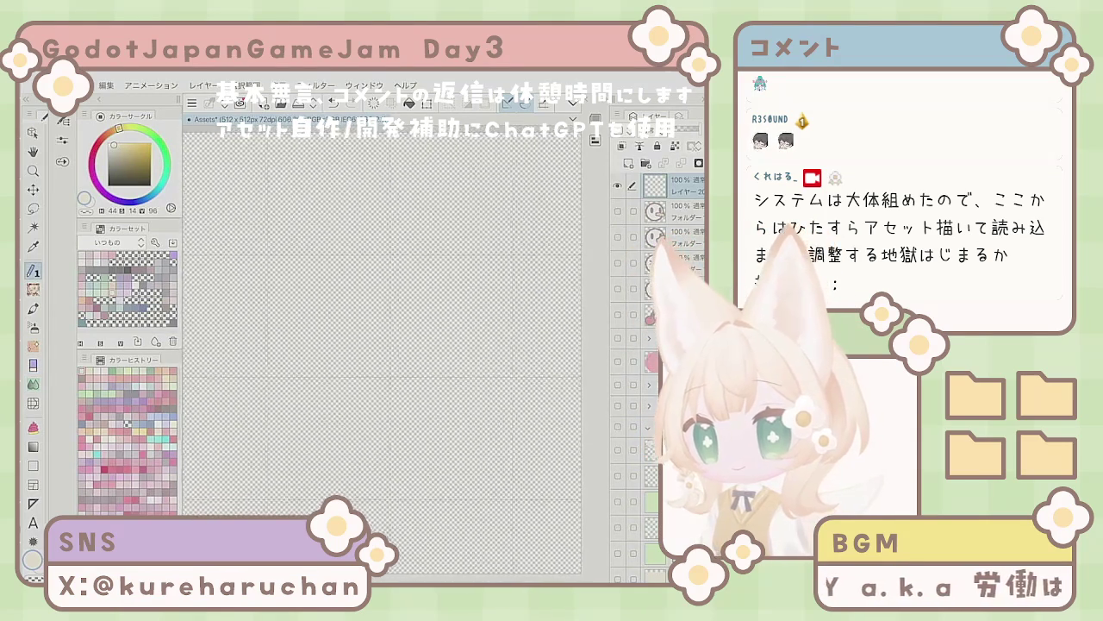
scroll(382, 345, "up", 1)
key("g")
key("g")
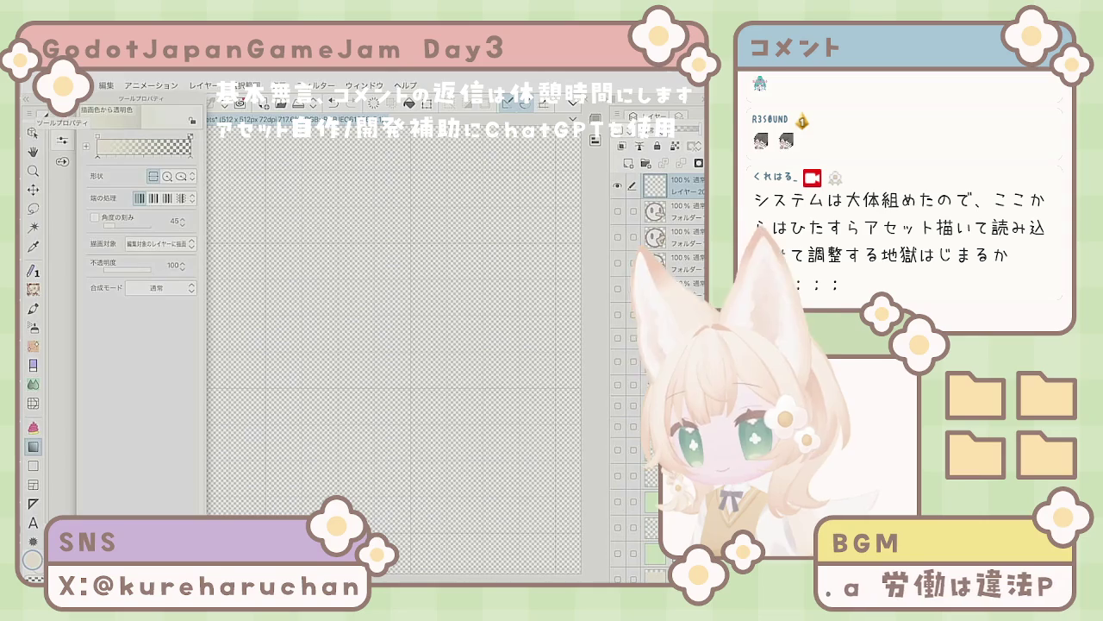
Step: Set the rectangle tool to 64×64 and draw the beige rounded square tile
key("u")
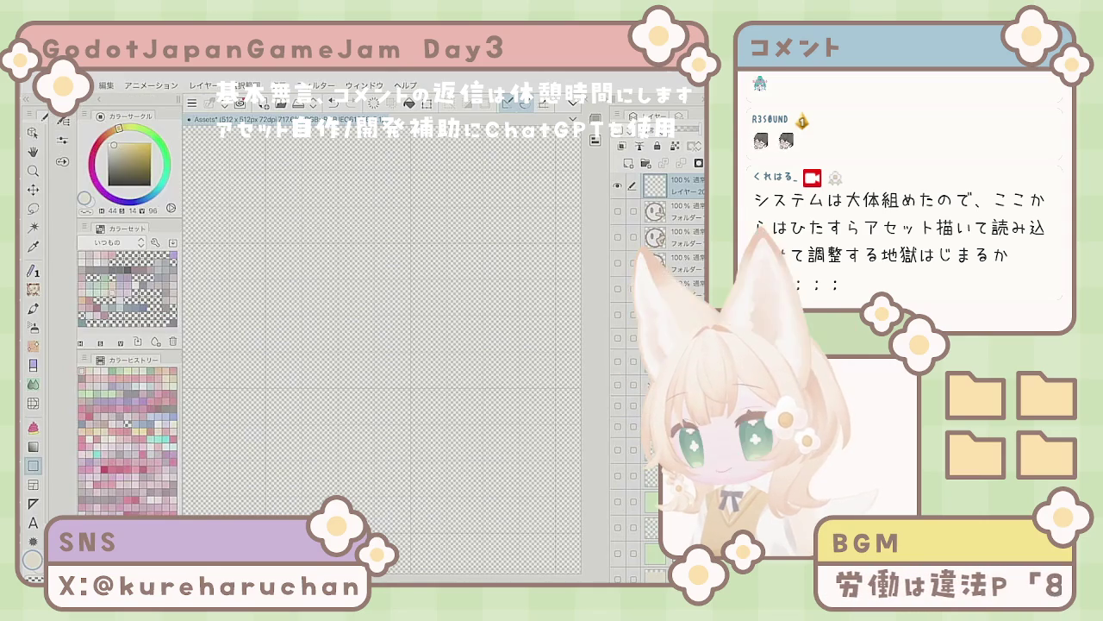
left_click(168, 197)
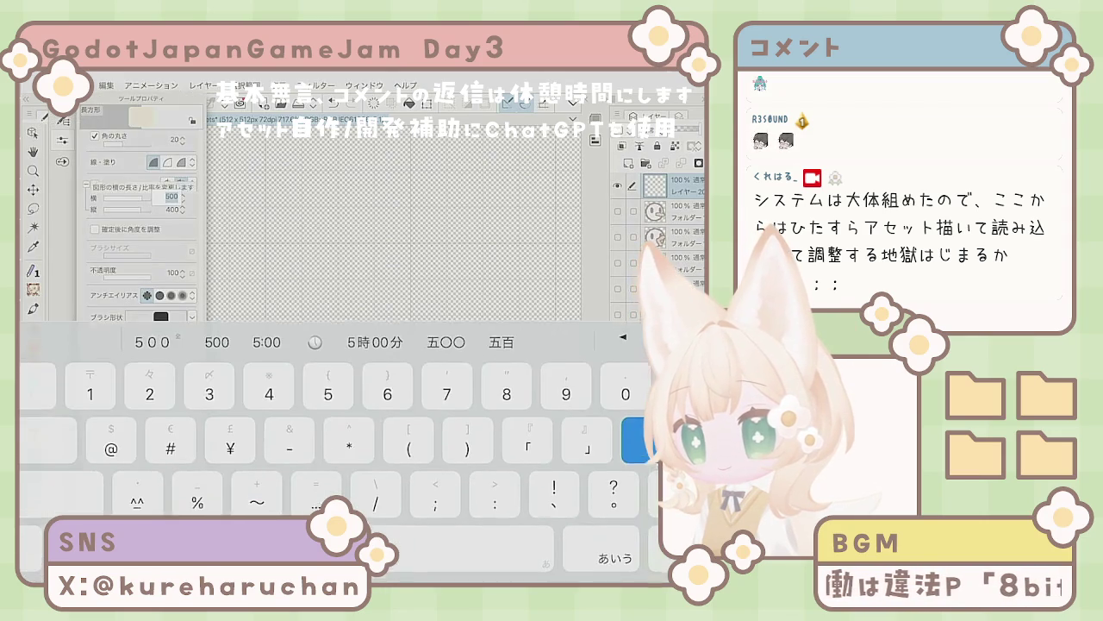
type("64")
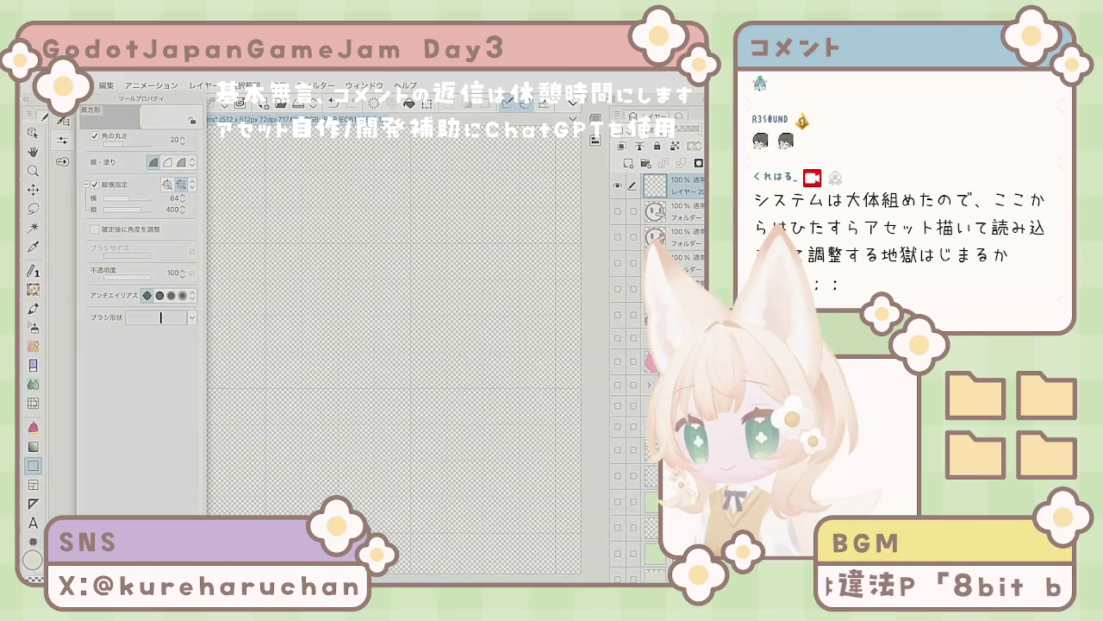
left_click(168, 209)
type("564")
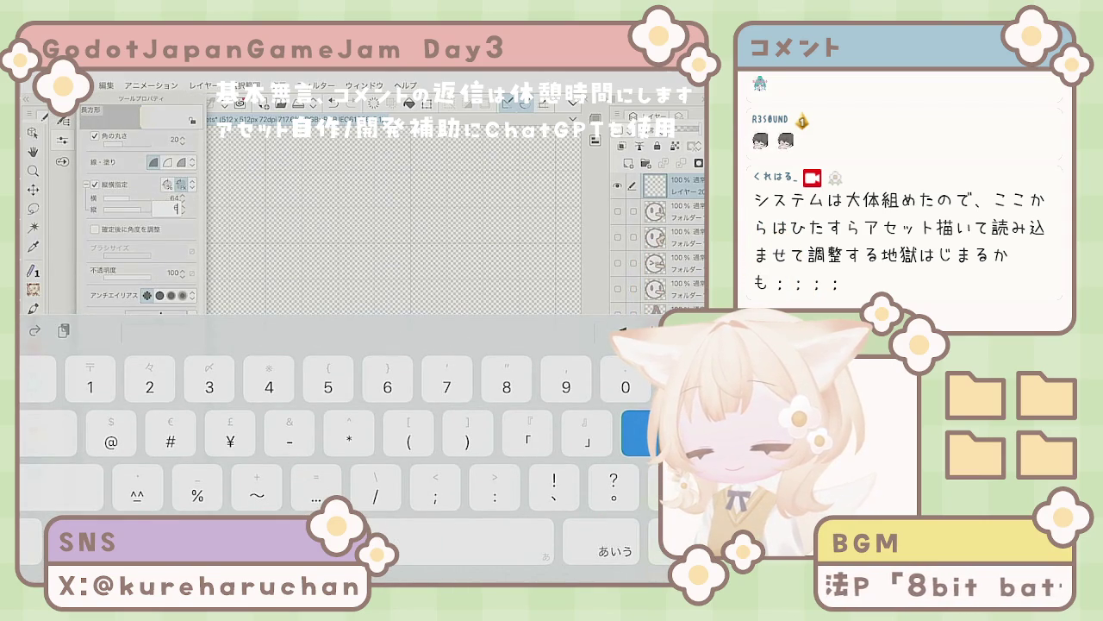
key("Return")
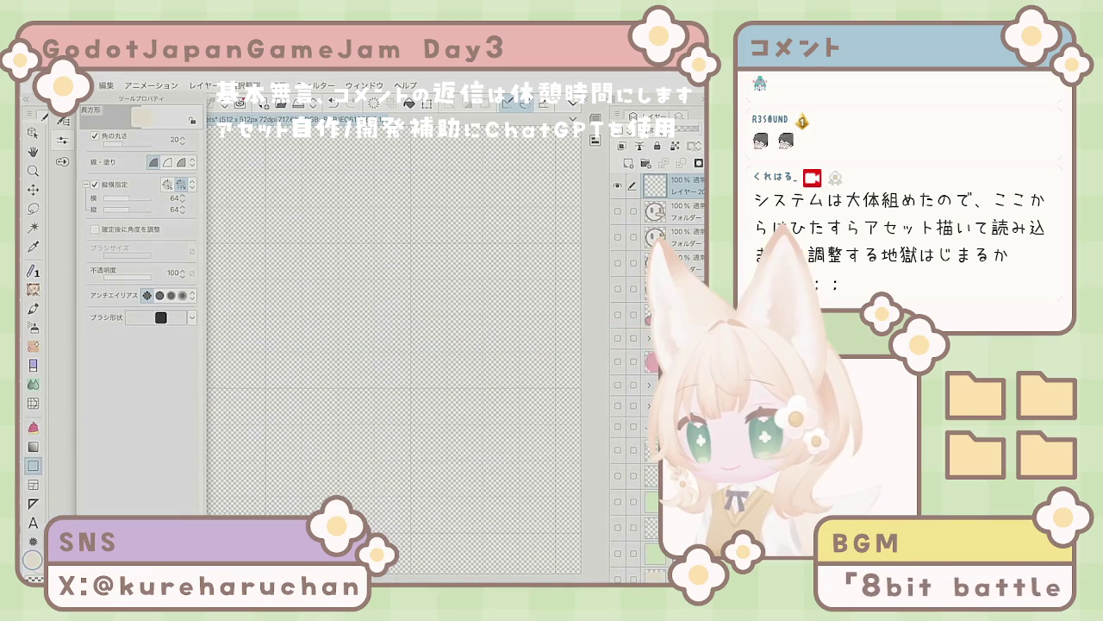
left_click(63, 121)
left_click_drag(285, 274, 438, 426)
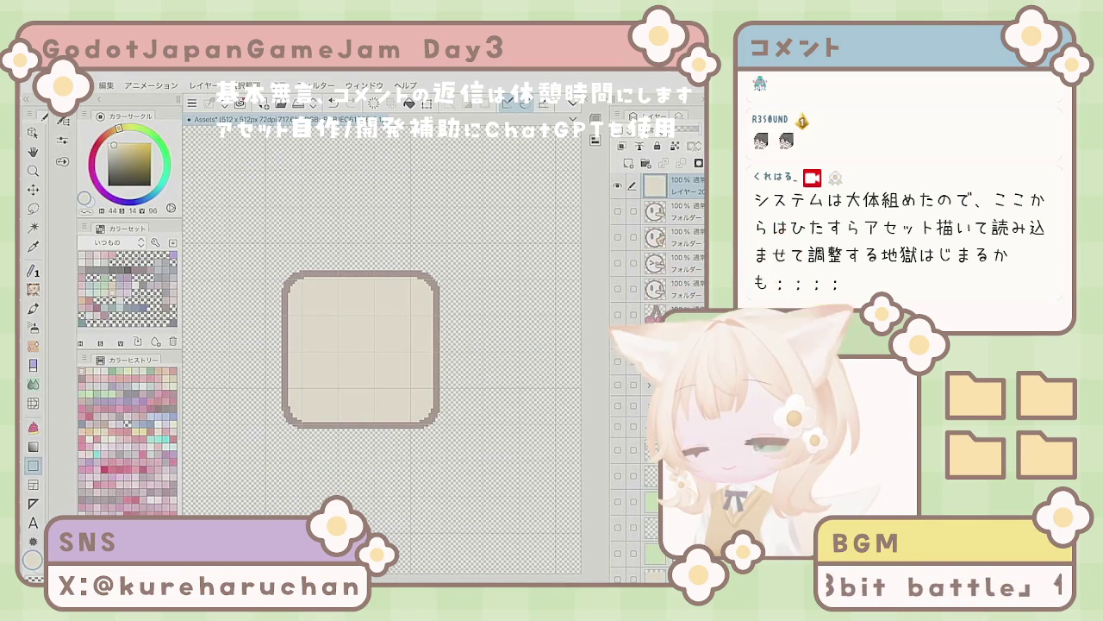
Step: Move the beige tile up and to the left
left_click(32, 189)
mouse_move(392, 474)
left_mouse_down()
mouse_move(362, 447)
mouse_move(368, 438)
left_mouse_up()
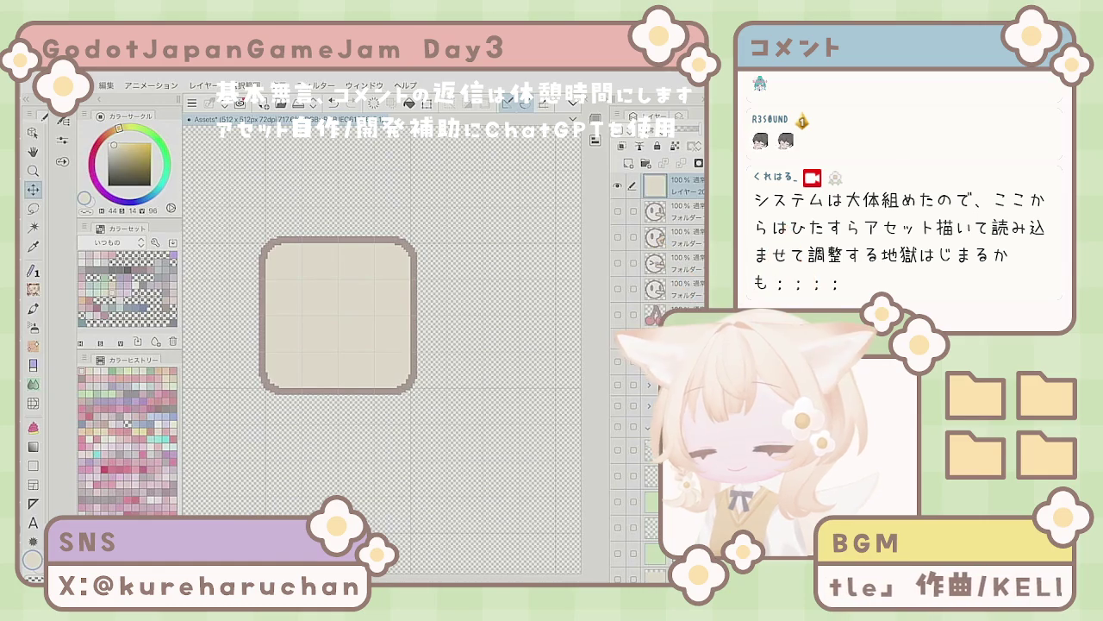
scroll(381, 350, "down", 3)
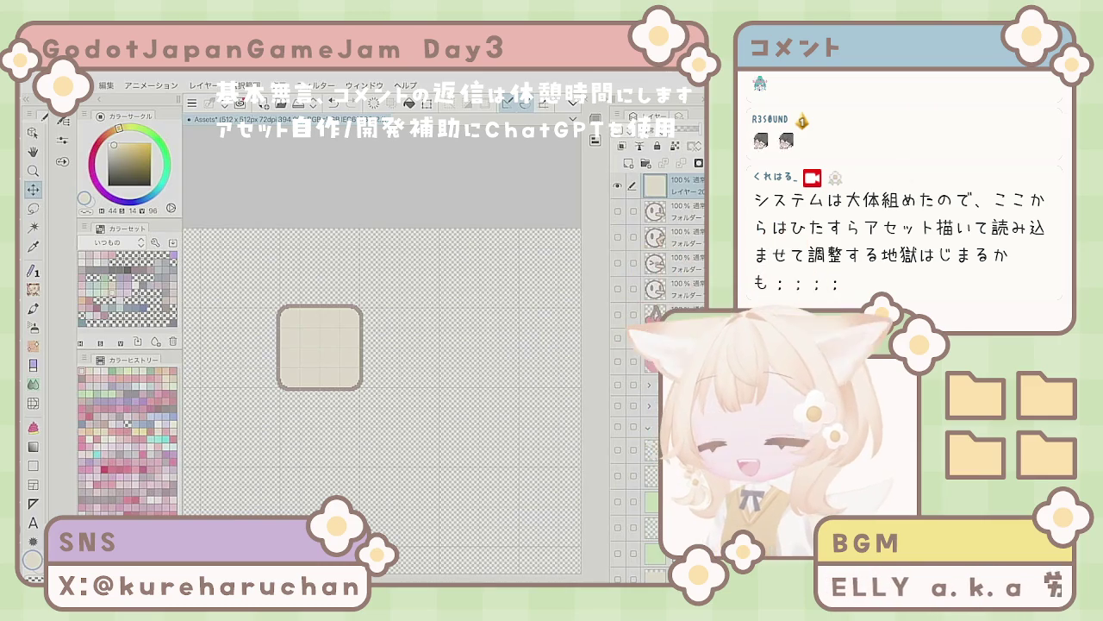
Step: Add a new layer, pick greyish brown, and try several trial strokes, undoing each
key("p")
key("ctrl+shift+n")
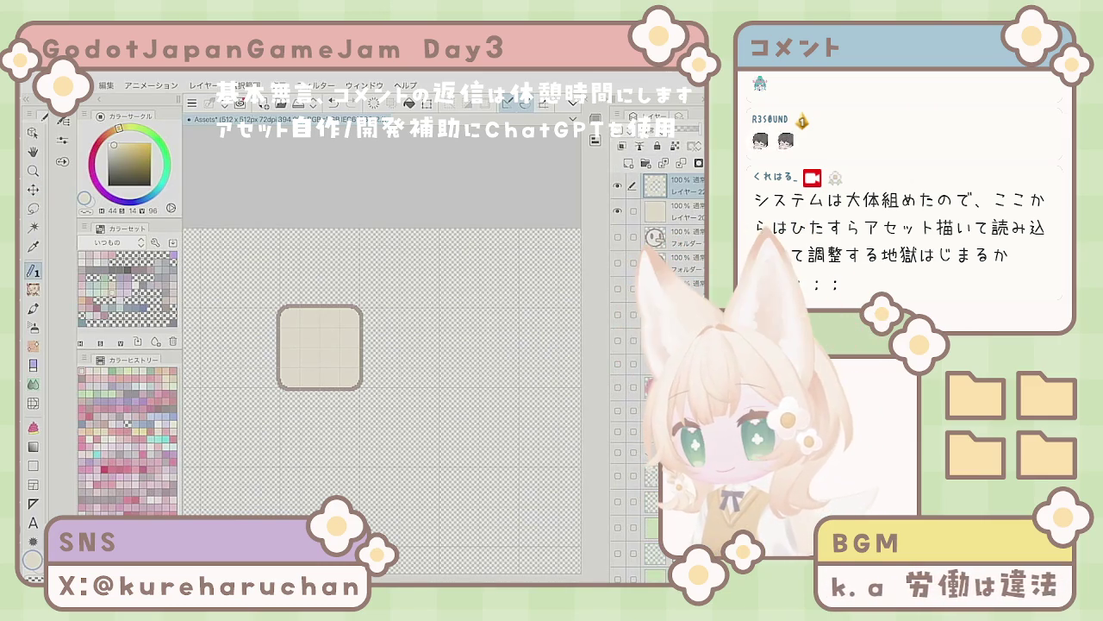
left_click(278, 345, "alt")
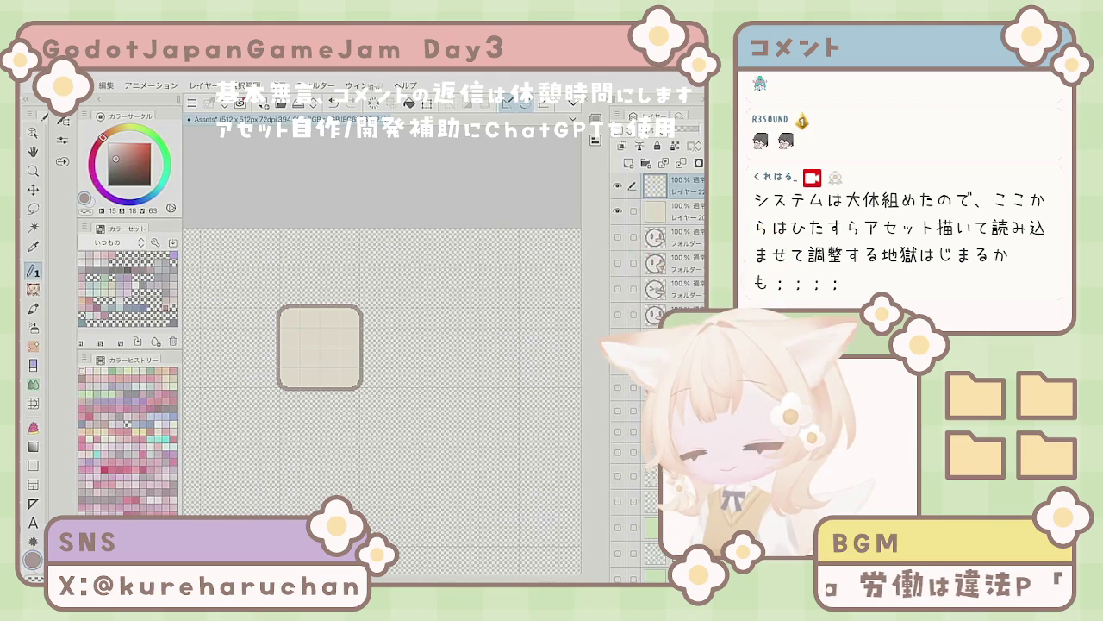
left_click(63, 140)
mouse_move(321, 365)
left_mouse_down()
mouse_move(310, 358)
mouse_move(324, 326)
mouse_move(338, 334)
left_mouse_up()
key("ctrl+z")
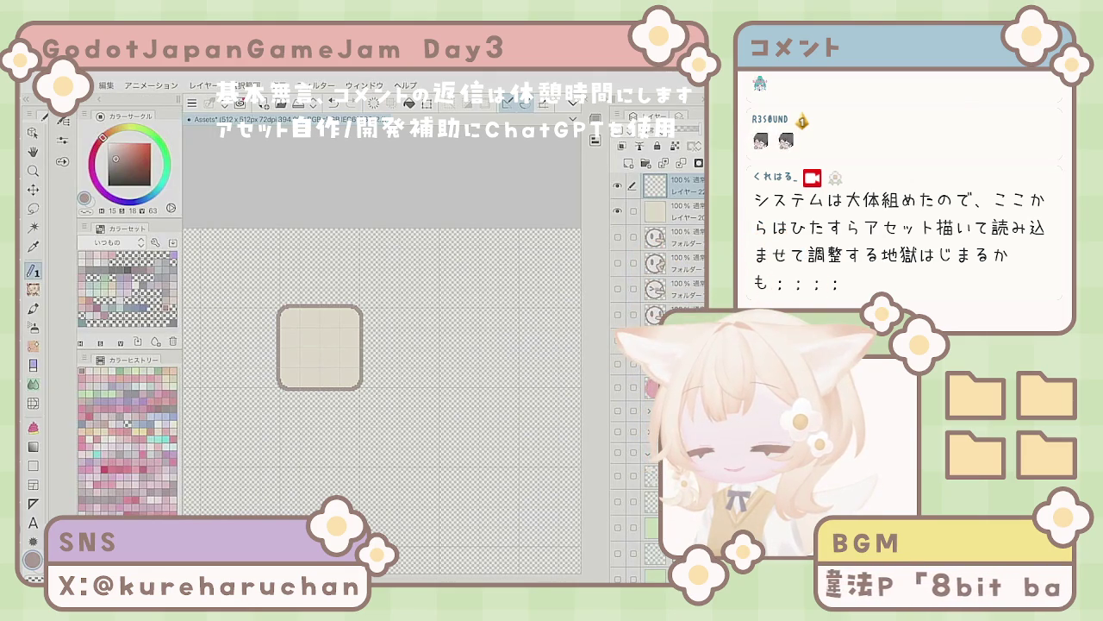
mouse_move(307, 337)
left_mouse_down()
mouse_move(303, 360)
mouse_move(341, 347)
left_mouse_up()
key("ctrl+z")
key("ctrl+z")
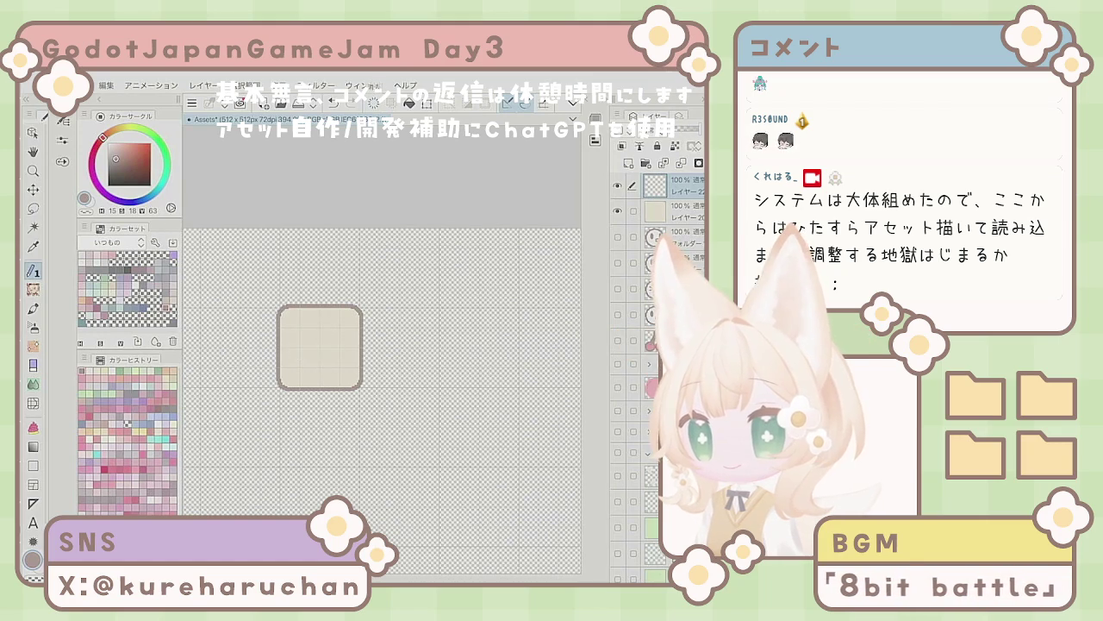
left_click_drag(302, 338, 304, 360)
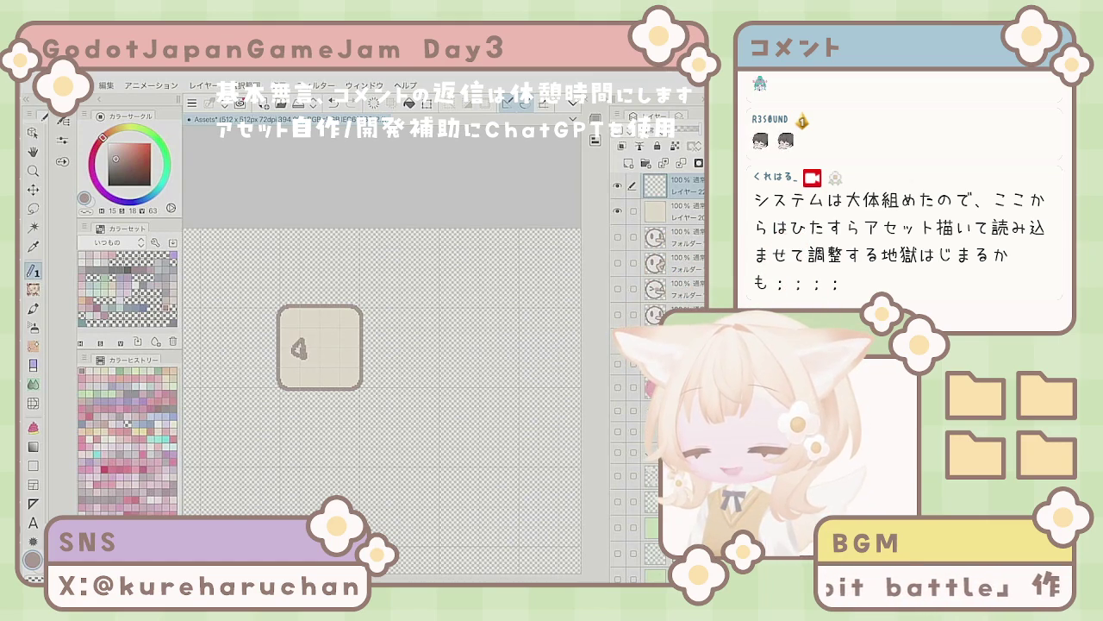
key("ctrl+z")
key("ctrl+z")
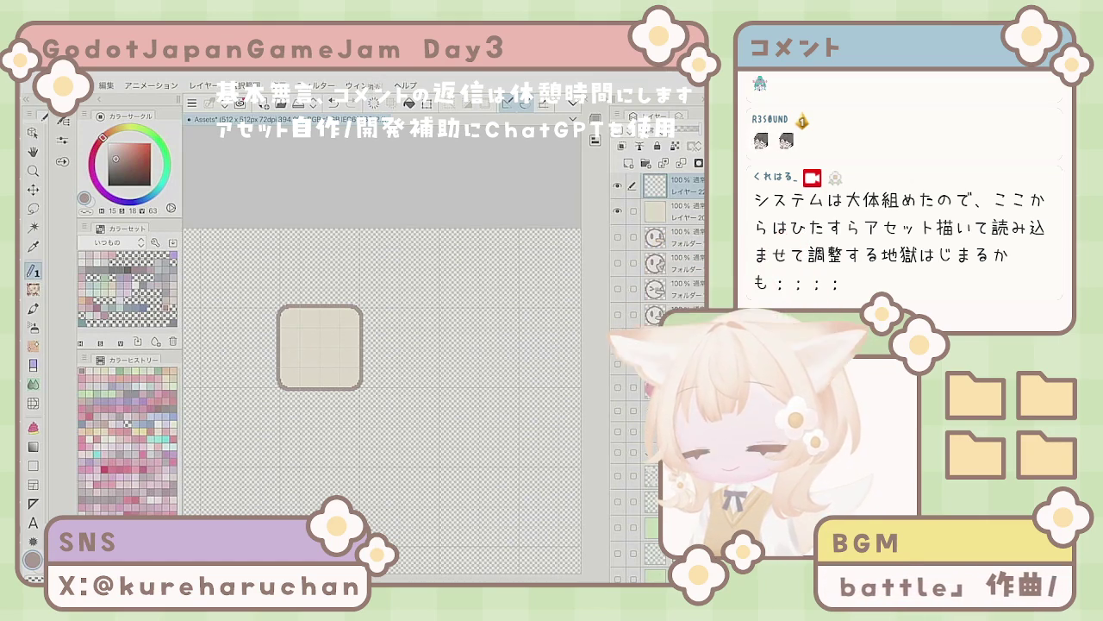
Step: Place a vertical symmetry guide line through the centre of the tile
scroll(313, 333, "up", 5)
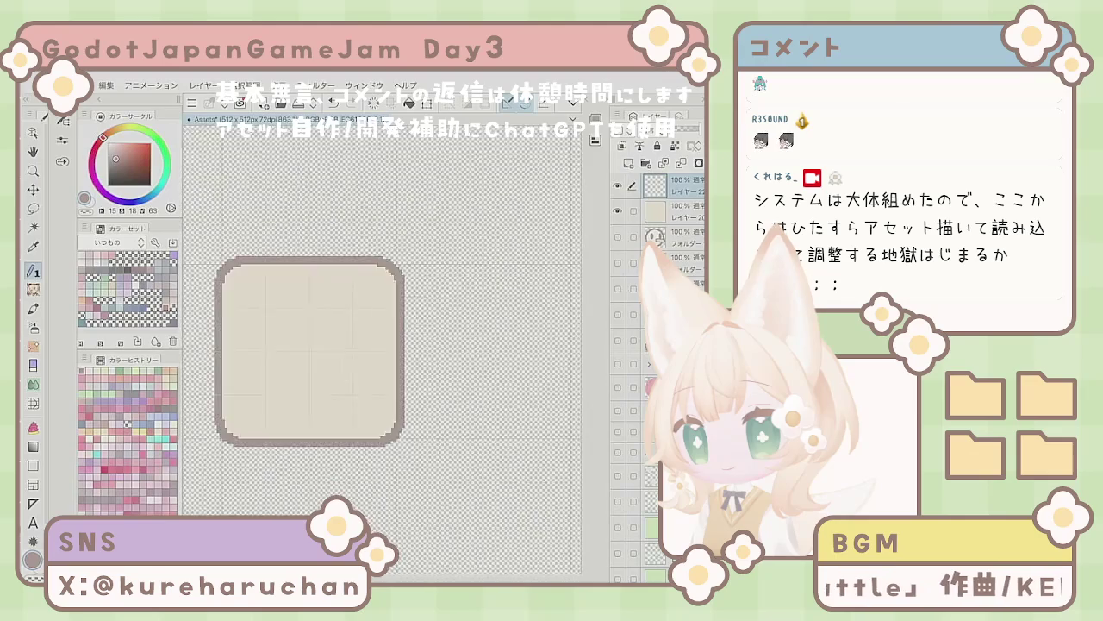
key("u")
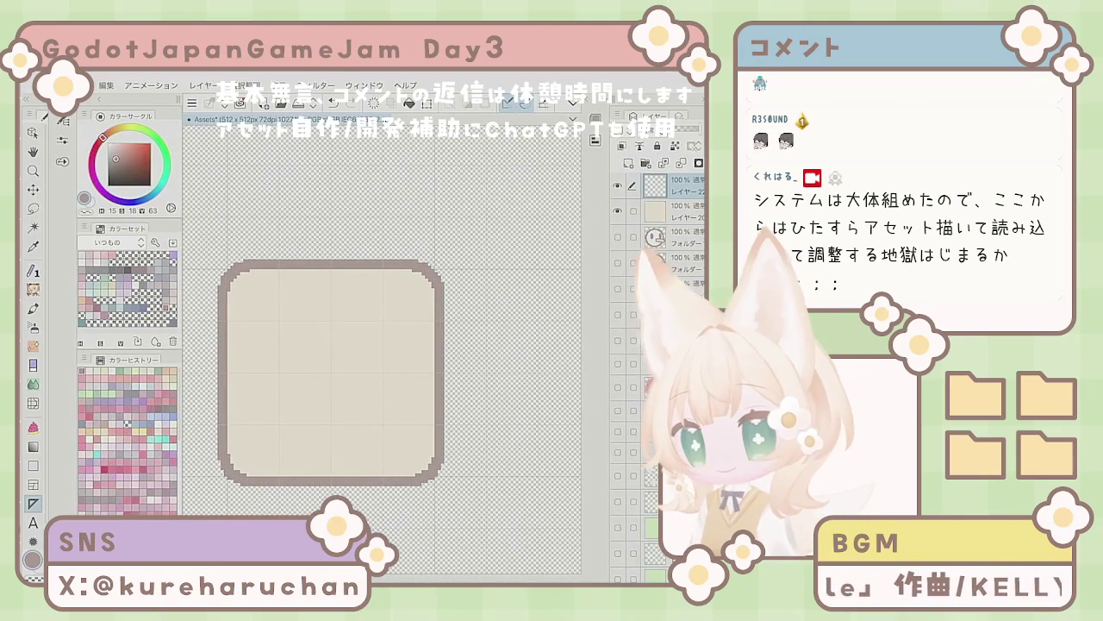
left_click_drag(331, 237, 331, 479)
Step: Shift the vertical guide ruler to the tile's centre at X 289
key("o")
left_click(329, 294)
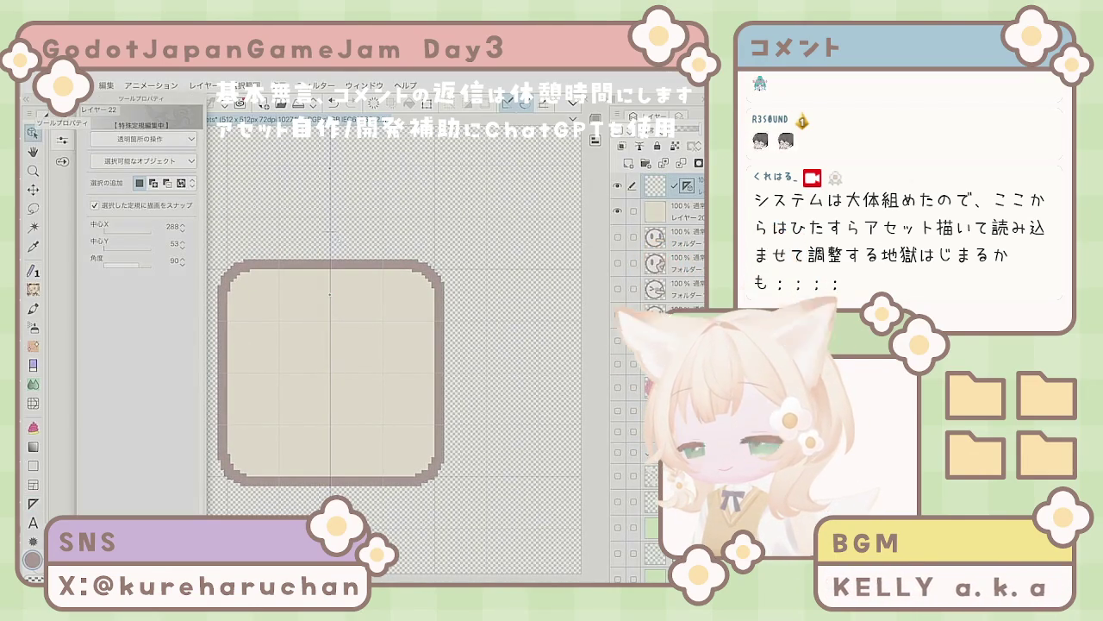
left_click_drag(330, 293, 330, 294)
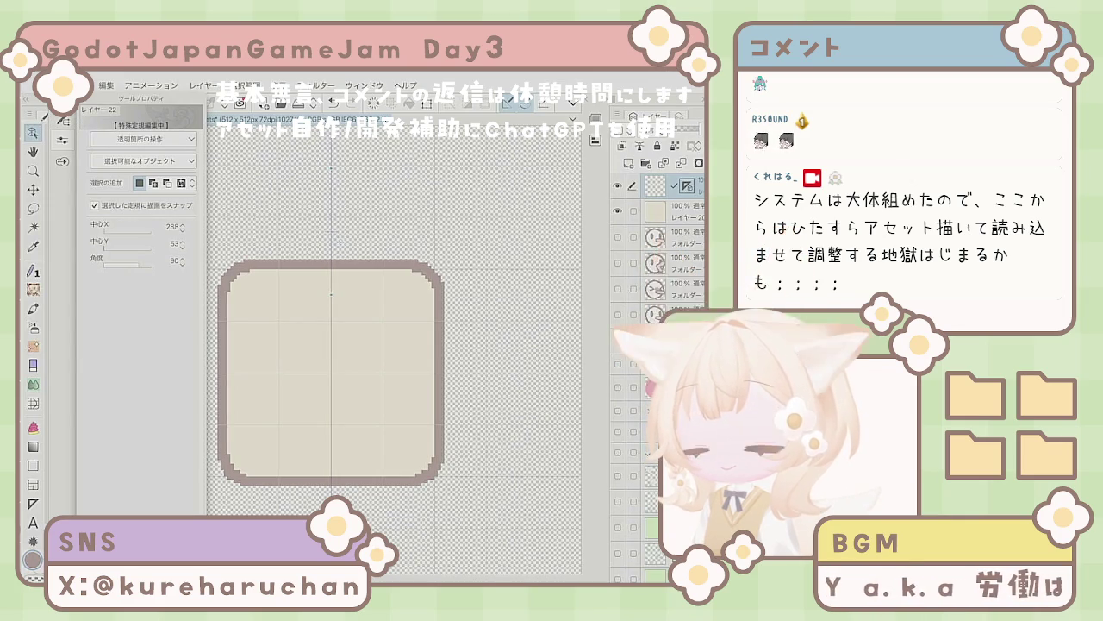
Step: Draw a filled brown pixel arrowhead and stem pointing up along the guide
key("p")
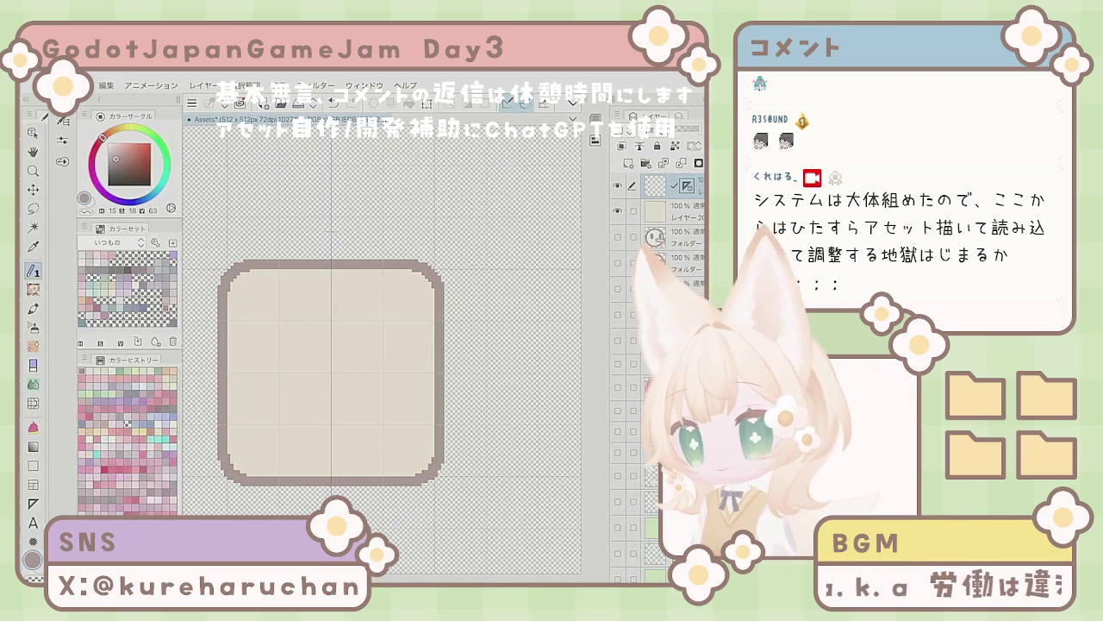
left_click(331, 317)
left_click_drag(331, 312, 369, 360)
mouse_move(302, 355)
left_mouse_down()
mouse_move(359, 355)
mouse_move(322, 331)
mouse_move(346, 315)
mouse_move(378, 367)
mouse_move(316, 410)
left_mouse_up()
left_click_drag(346, 365, 350, 417)
left_click_drag(338, 372, 338, 421)
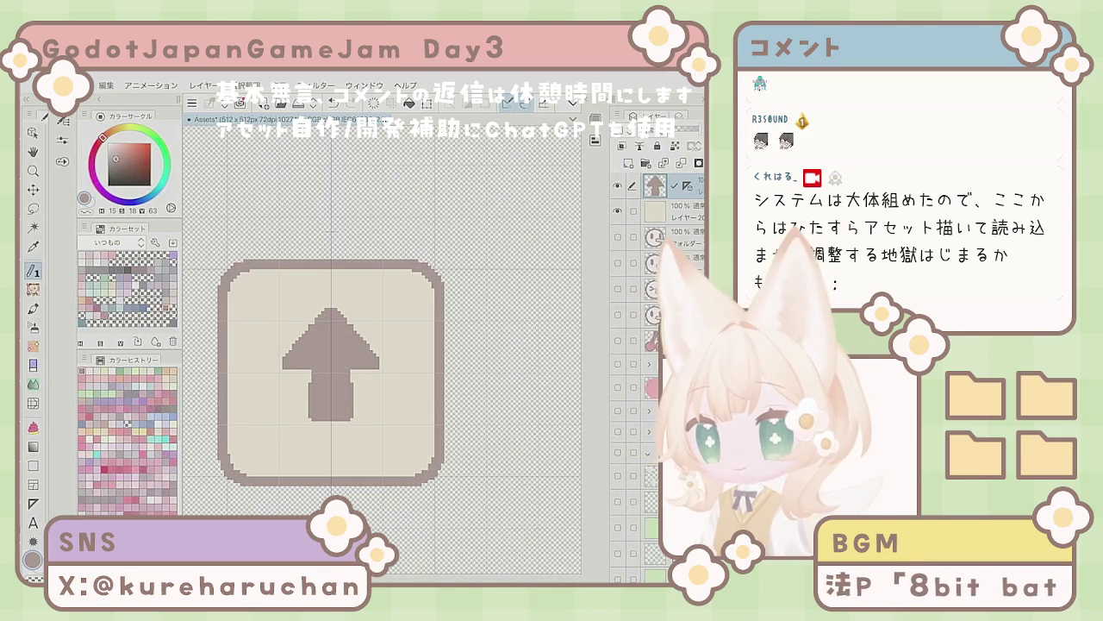
Step: Erase the arrowhead's bottom corner pixels and narrow the stem on both sides
scroll(330, 231, "up", 2)
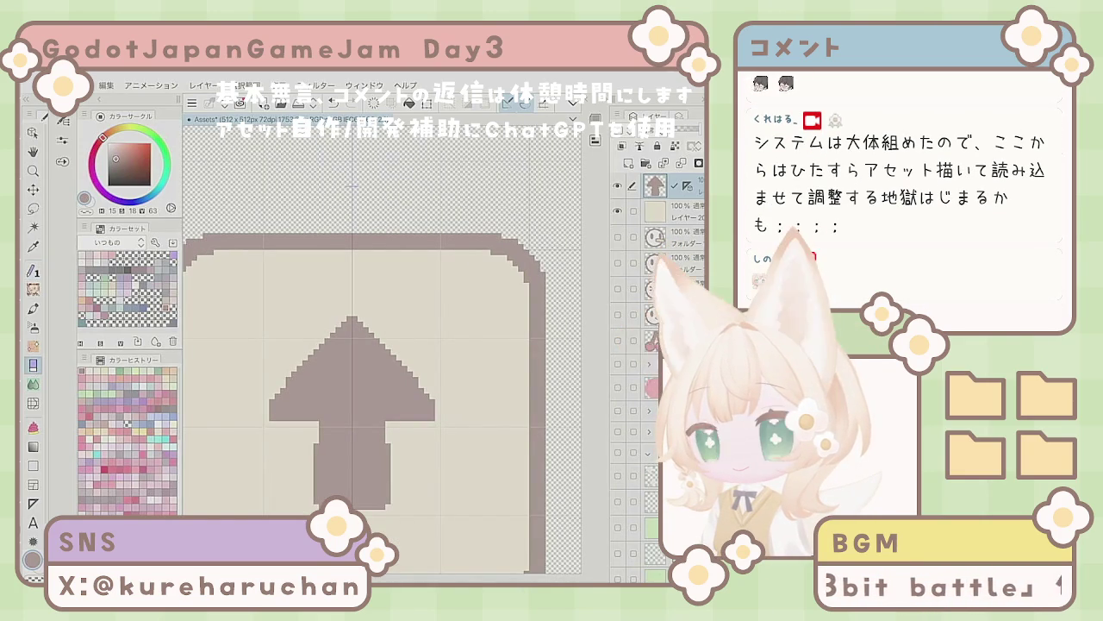
left_click(271, 418)
left_click(436, 426)
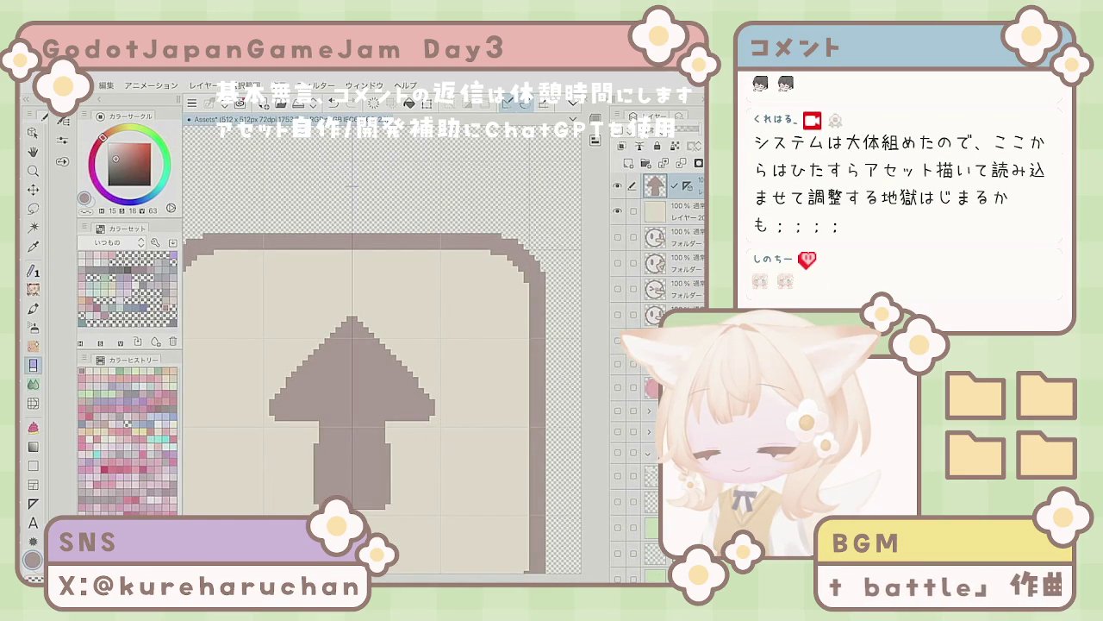
left_click_drag(387, 441, 388, 505)
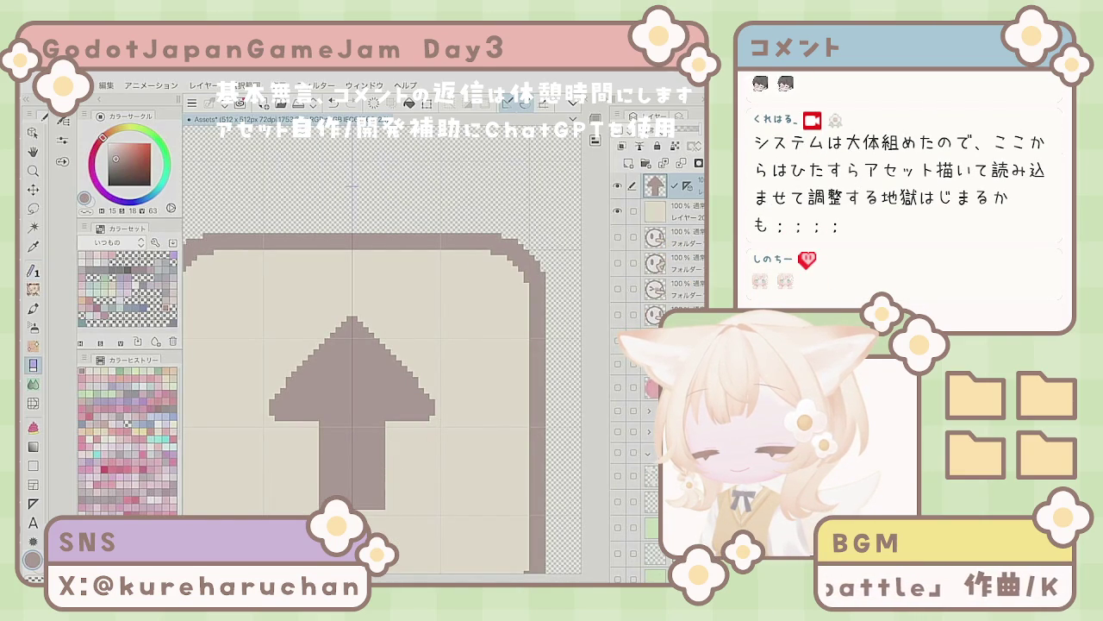
scroll(294, 427, "down", 5)
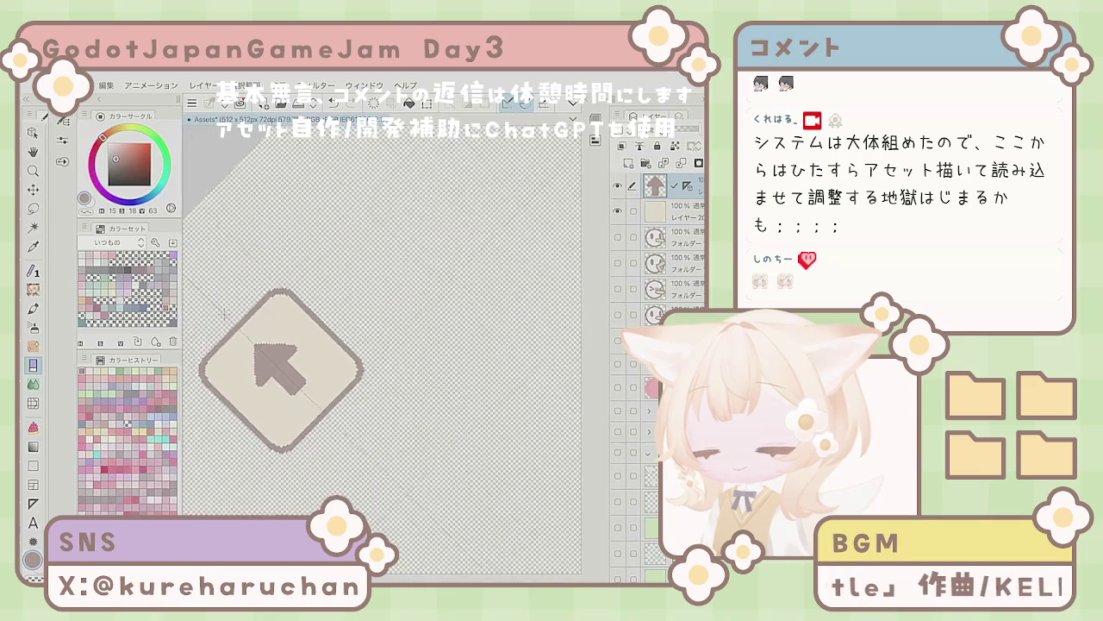
scroll(208, 475, "up", 1)
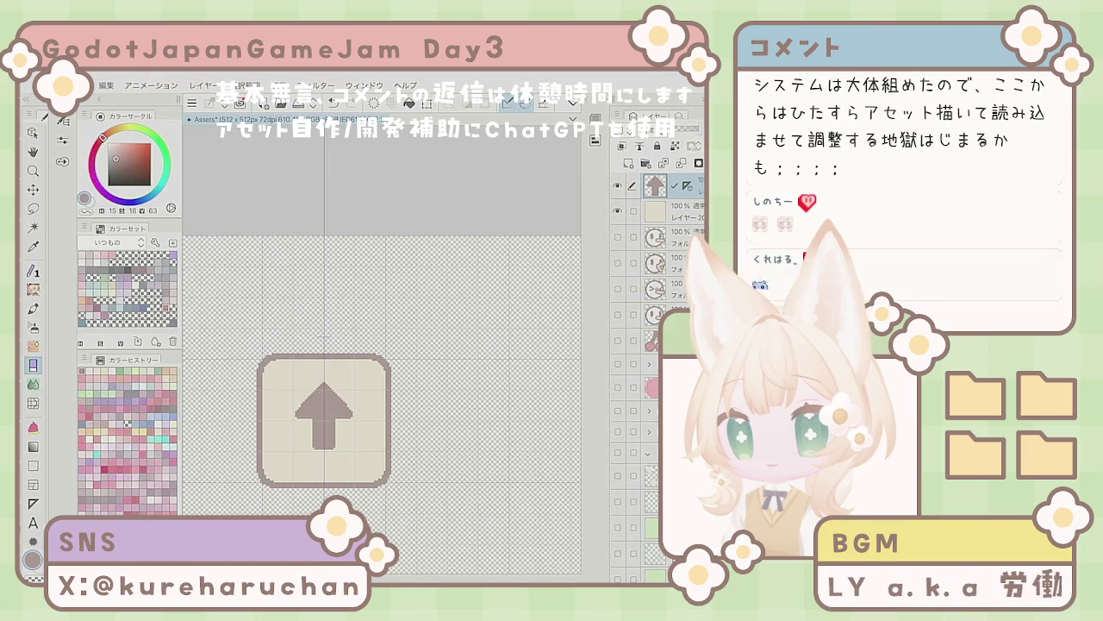
Step: Redraw the arrowhead's lower left and right edges wider, mirrored across the centre guide
scroll(276, 538, "up", 2)
key("k")
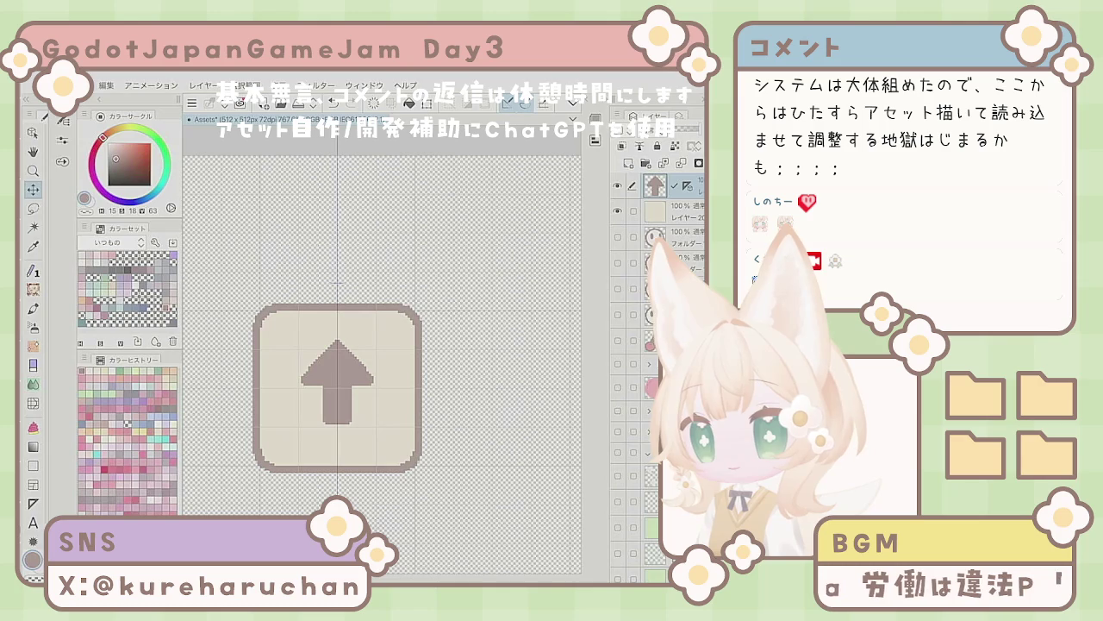
key("p")
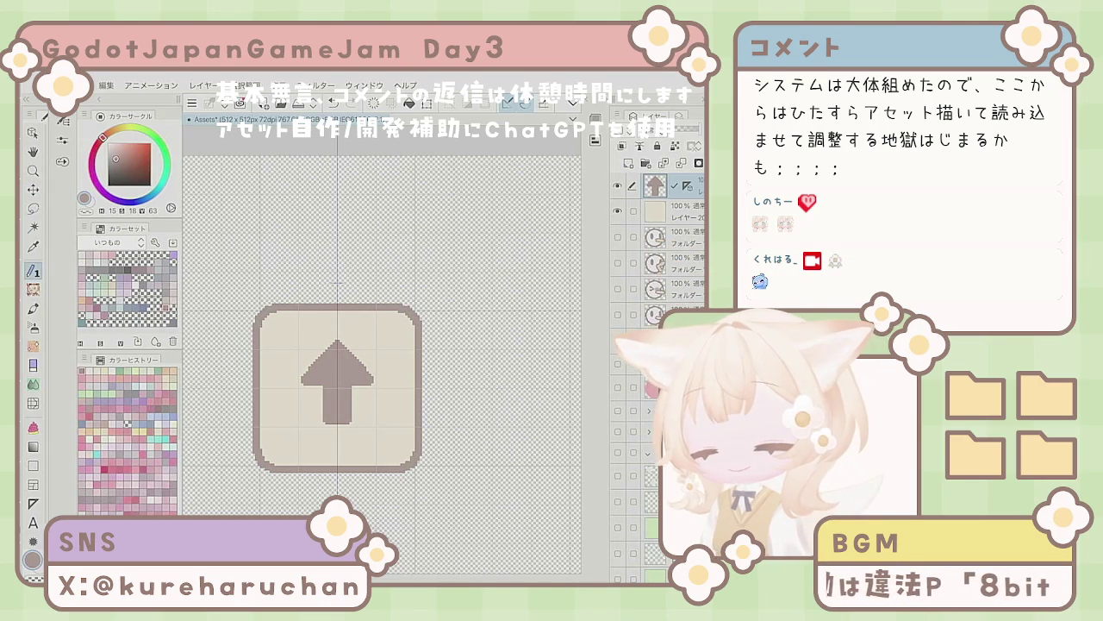
mouse_move(311, 364)
left_mouse_down()
mouse_move(297, 390)
mouse_move(324, 388)
mouse_move(321, 433)
mouse_move(338, 425)
left_mouse_up()
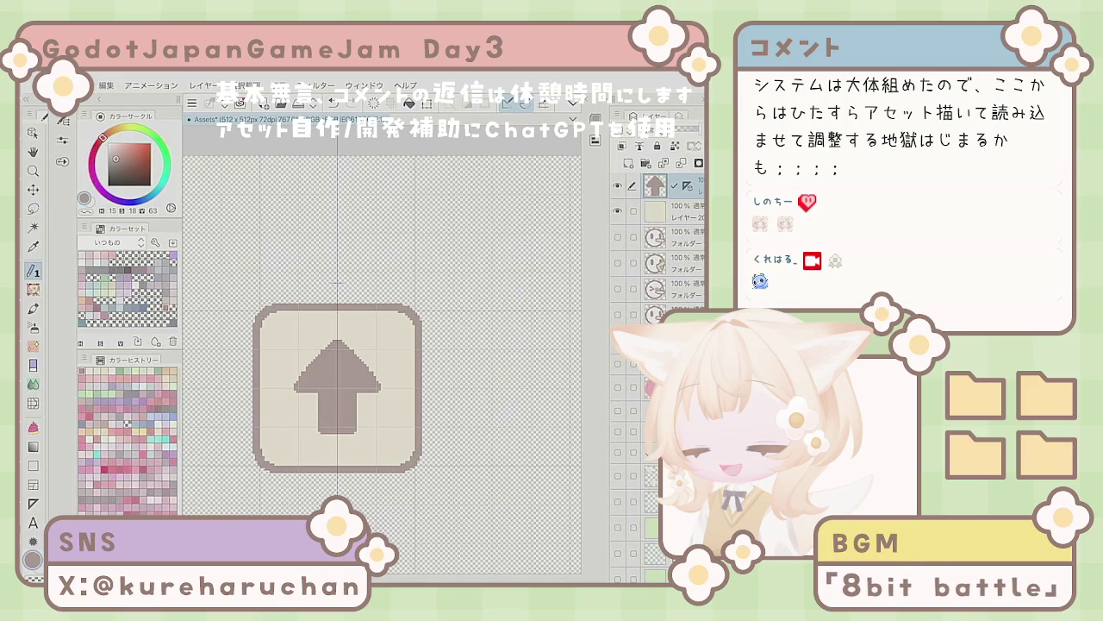
key("e")
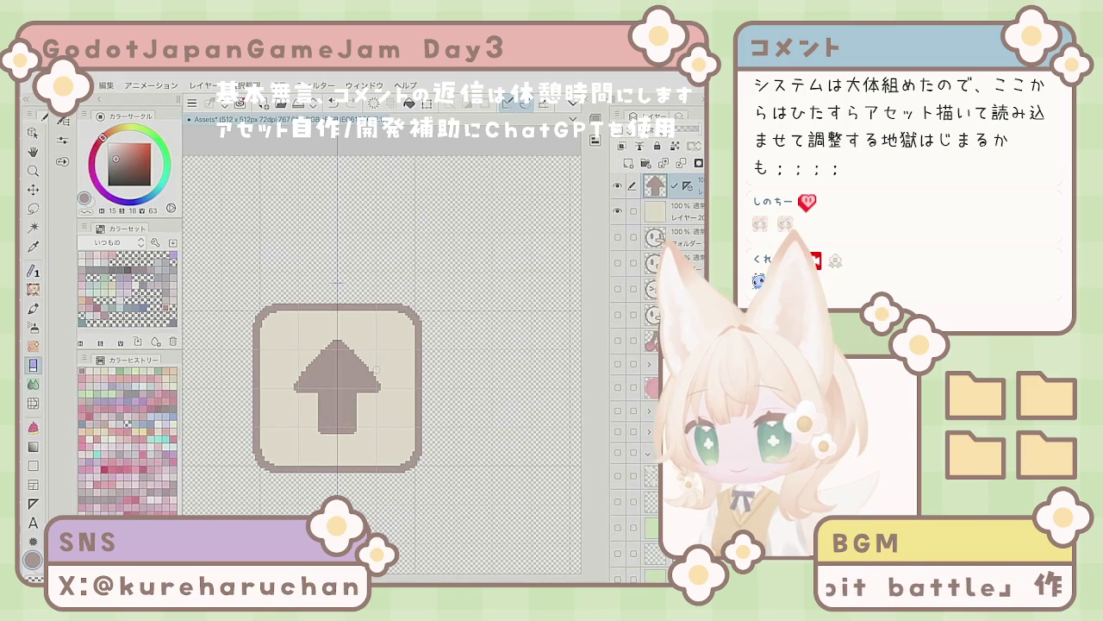
key("p")
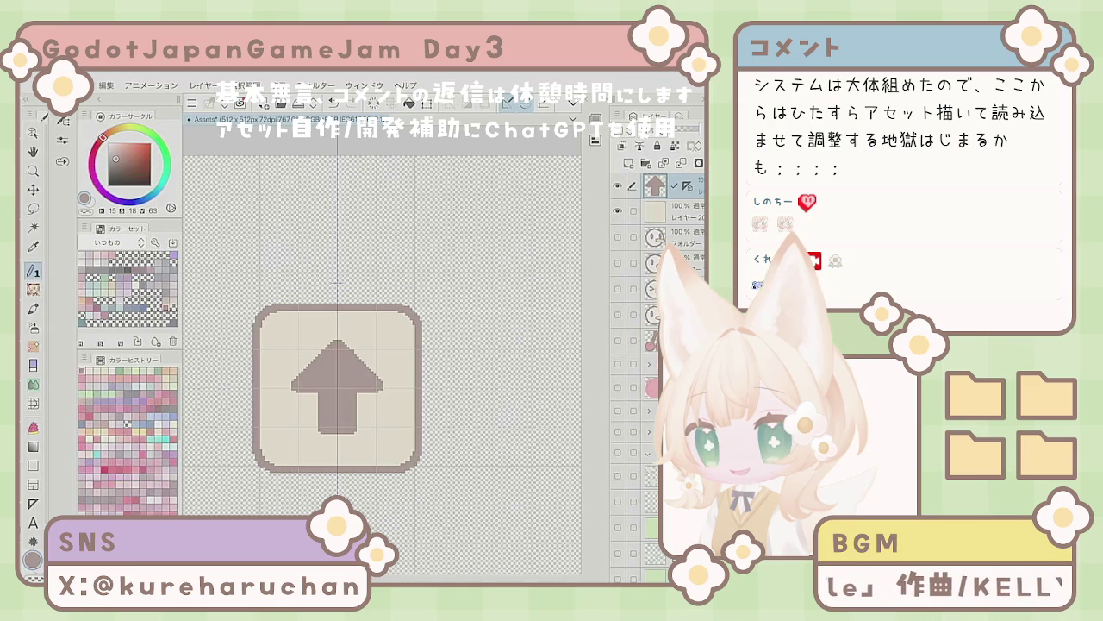
key("e")
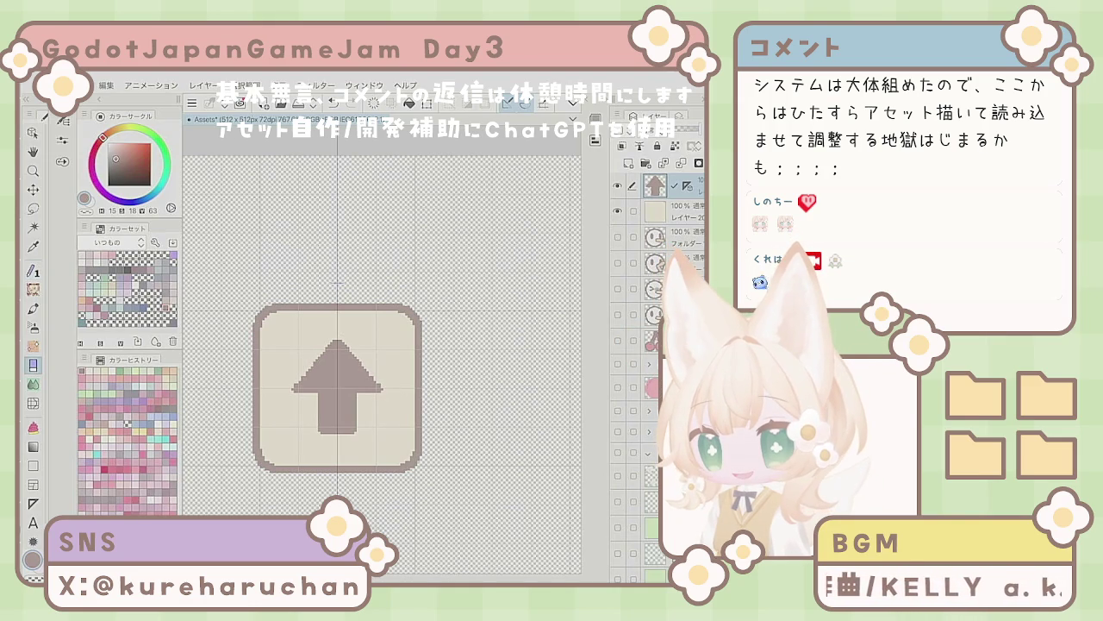
key("p")
left_click_drag(362, 366, 385, 393)
key("e")
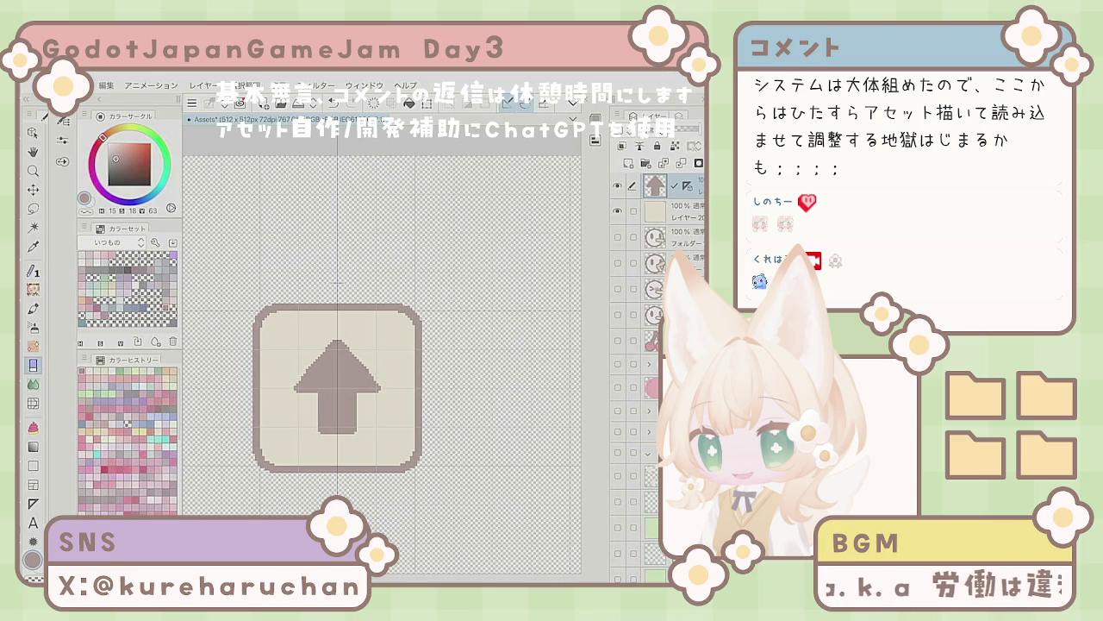
key("ctrl+minus")
key("ctrl+minus")
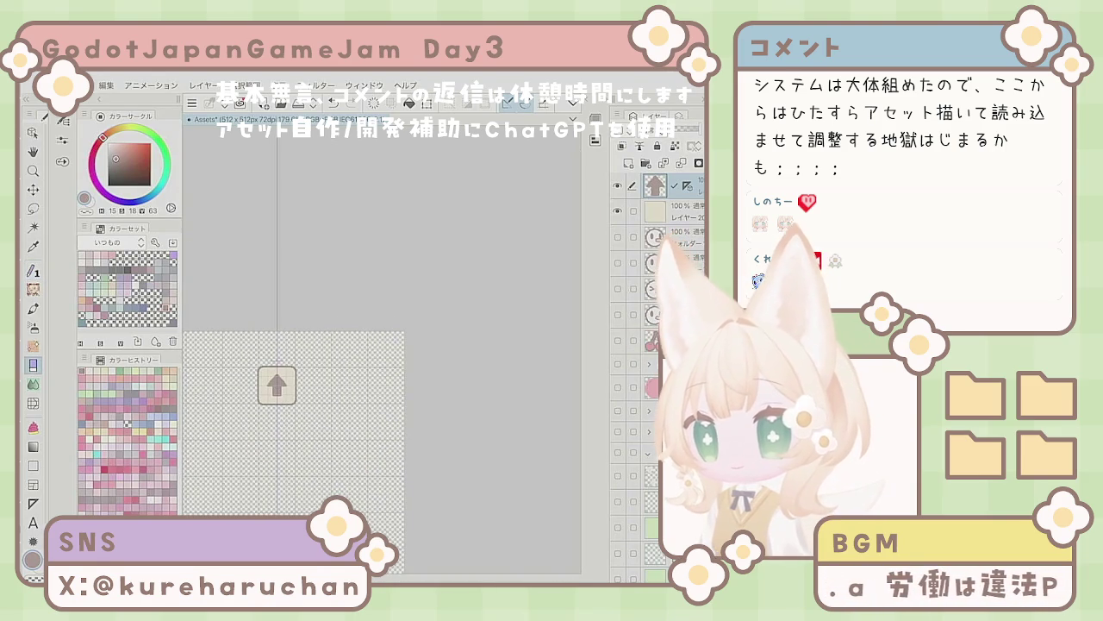
Step: Add brown pixels to the arrowhead's sides and upper edges to widen it
key("p")
key("ctrl+plus")
key("ctrl+plus")
key("ctrl+plus")
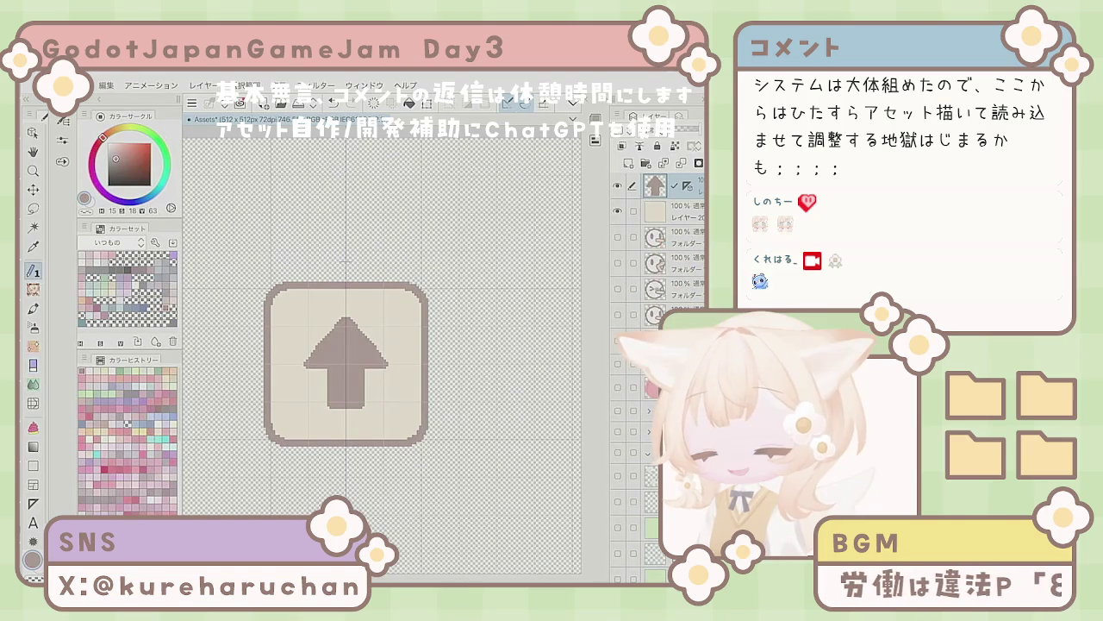
key("e")
key("p")
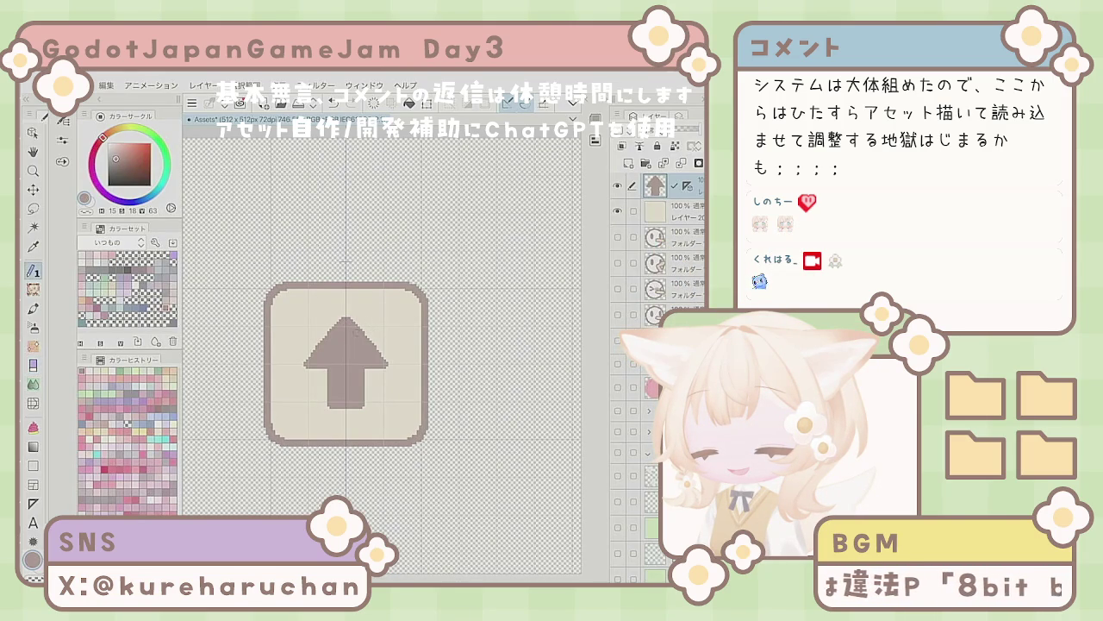
key("e")
key("p")
left_click(310, 353)
left_click(382, 351)
left_click(331, 328)
left_click(361, 328)
left_click(387, 359)
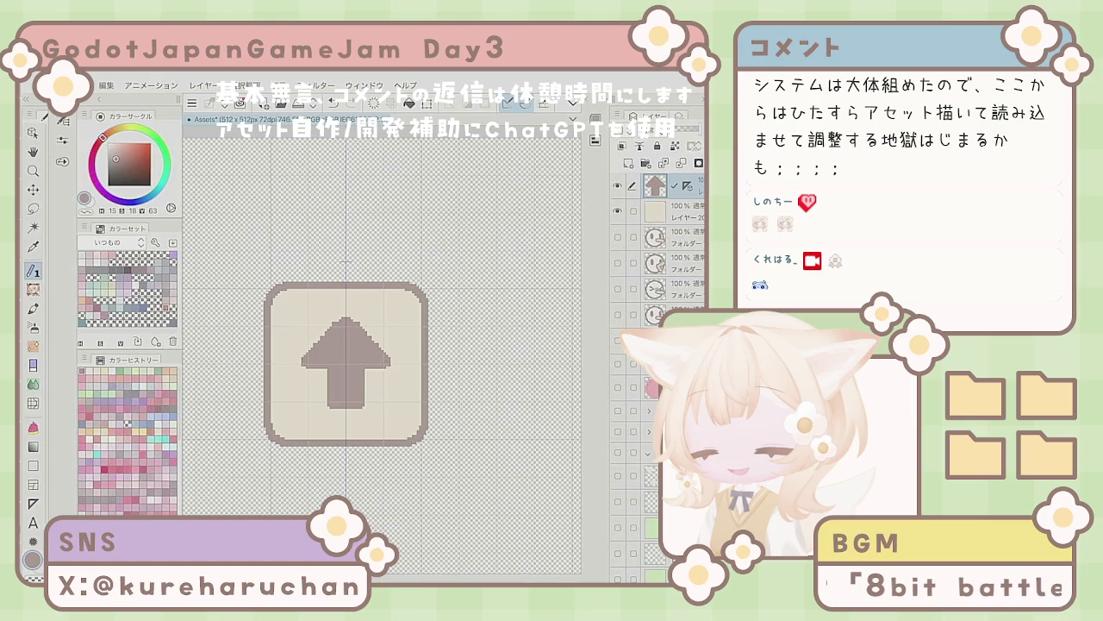
Step: Trim stray pixels from both arrowhead edges and shorten its top tip
key("e")
left_click_drag(344, 319, 301, 362)
left_click_drag(349, 319, 391, 362)
left_click(310, 353)
left_click(383, 356)
left_click(368, 335)
left_click(384, 360)
left_click(369, 342)
left_click(346, 313)
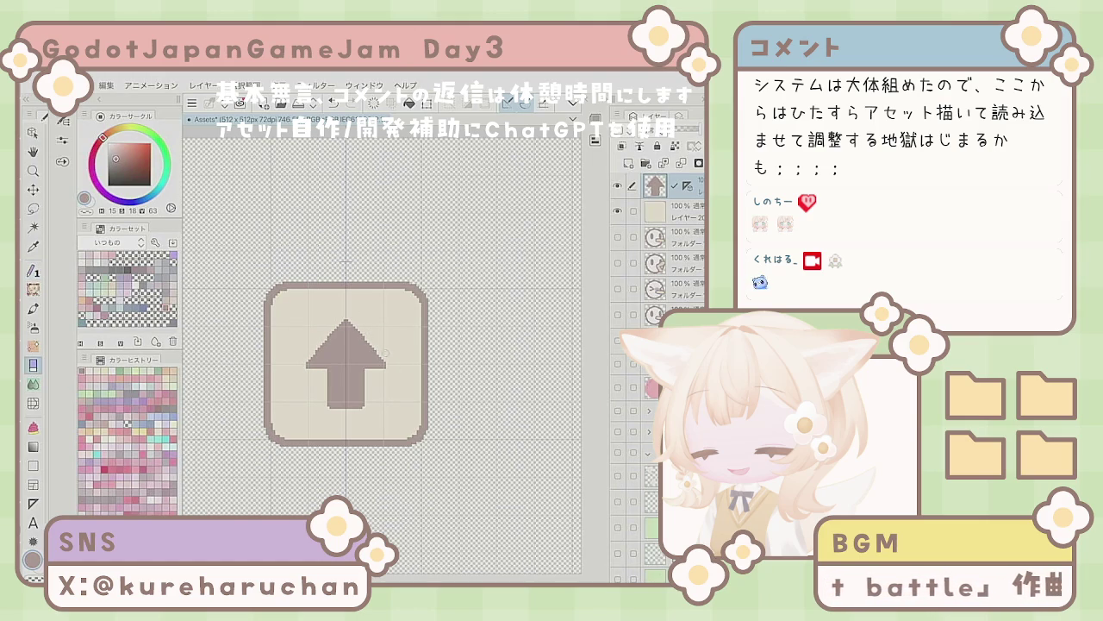
Step: Check the finished up arrow at different zooms, then pick the Move layer tool
scroll(382, 349, "down", 5)
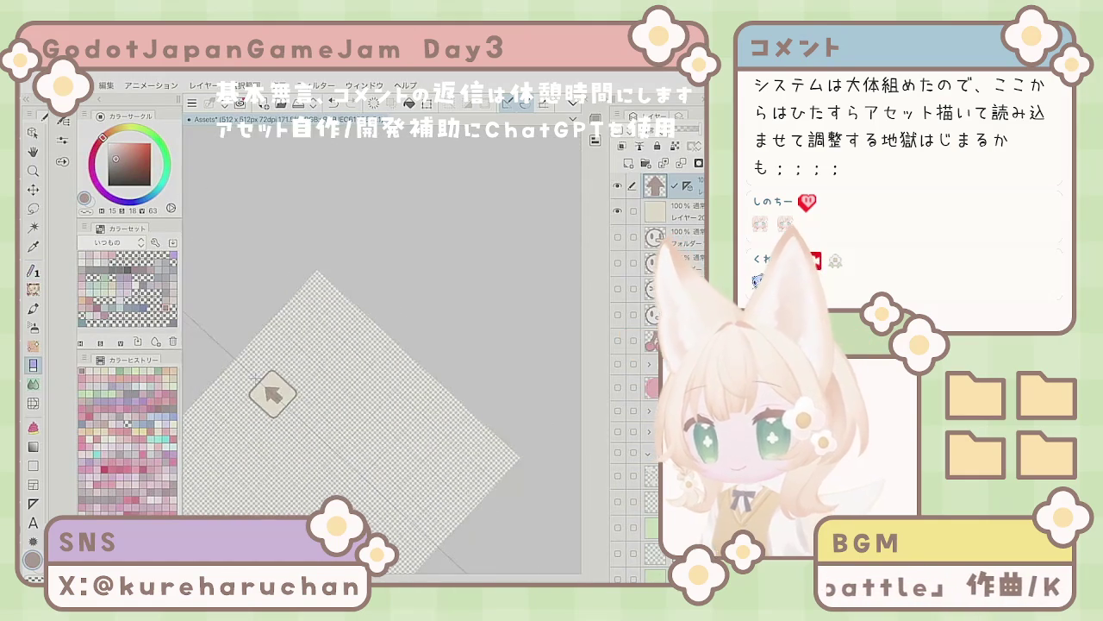
scroll(365, 365, "up", 5)
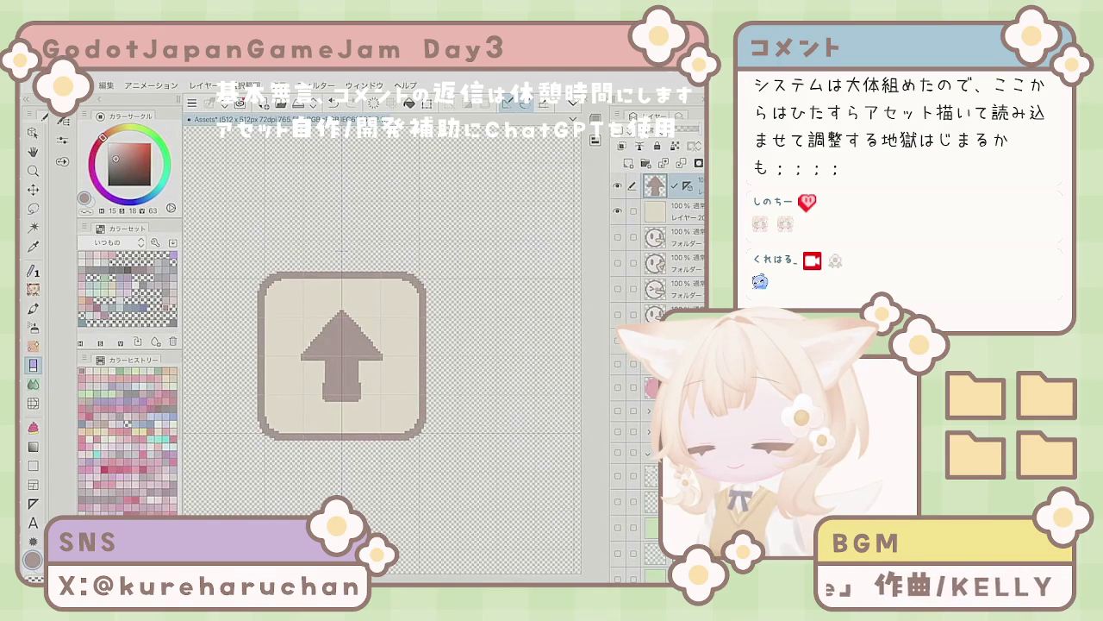
scroll(378, 402, "down", 5)
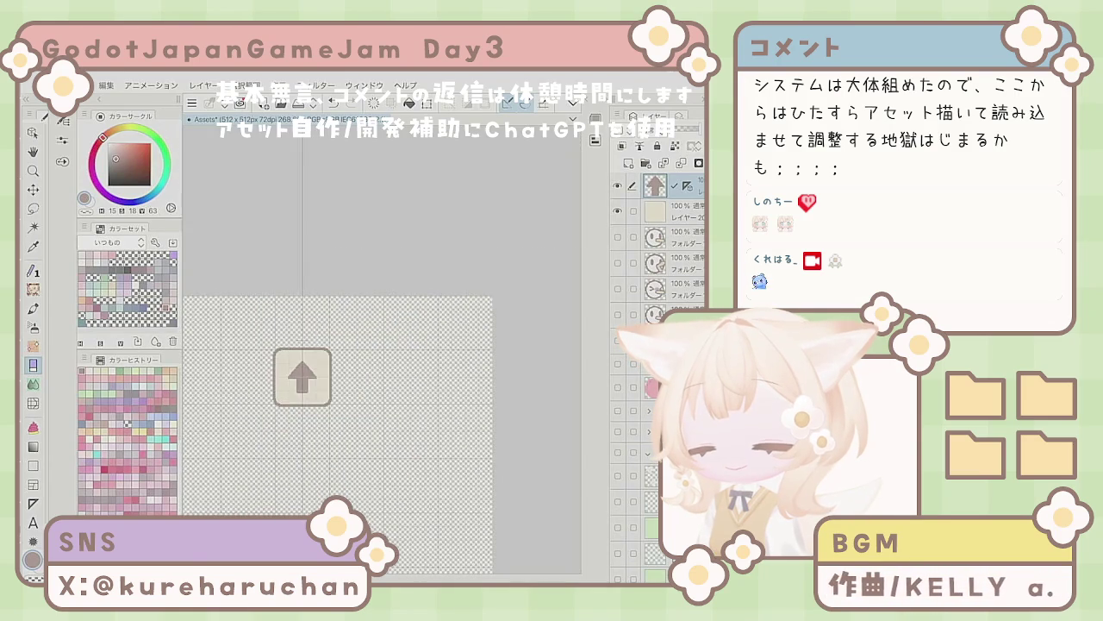
scroll(382, 327, "up", 6)
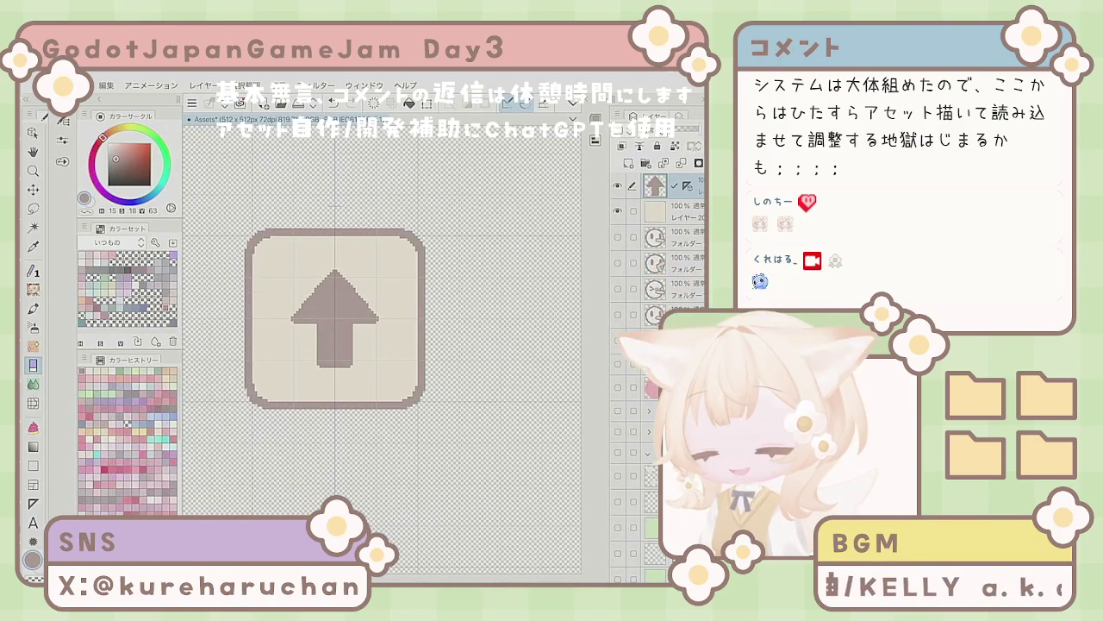
scroll(382, 327, "down", 4)
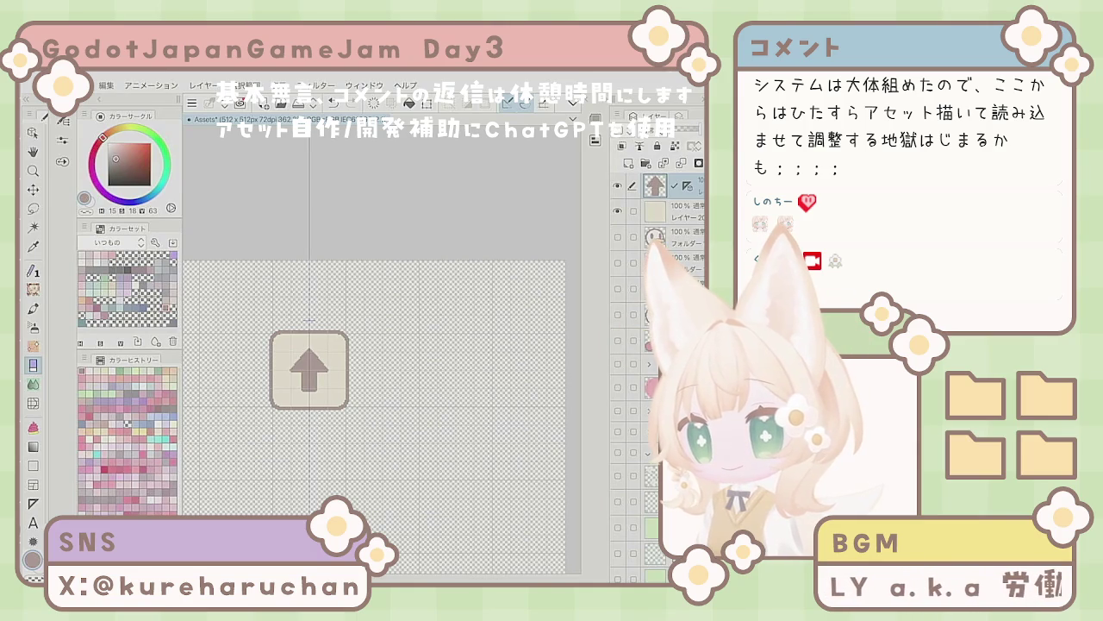
key("k")
scroll(300, 389, "up", 3)
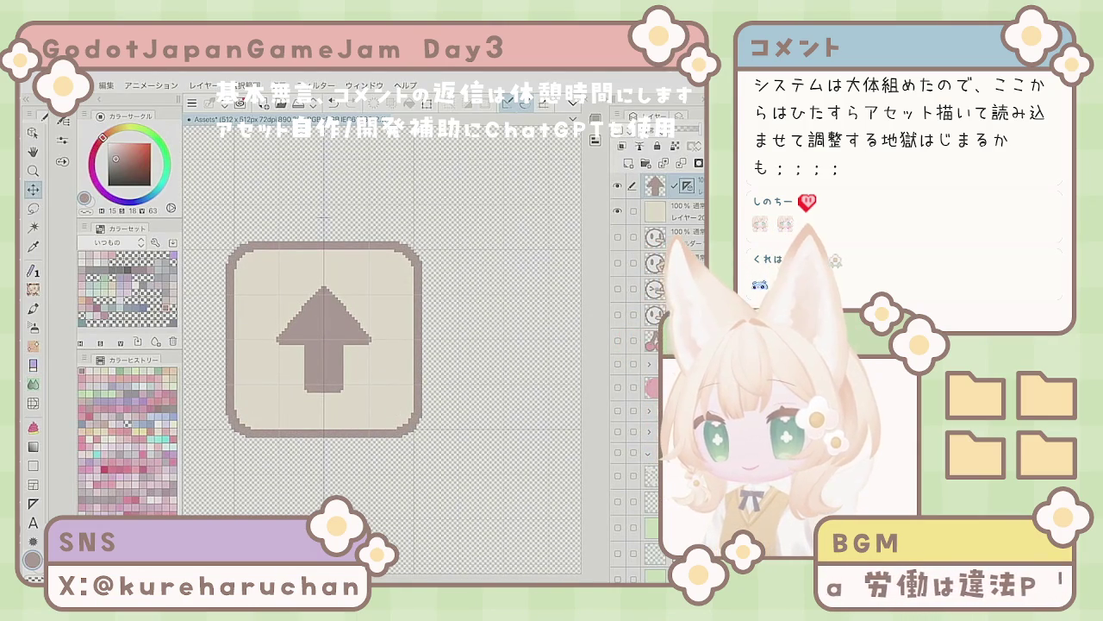
Step: Delete the ruler from the up-arrow layer and commit the pending transform
right_click(687, 184)
left_click(642, 242)
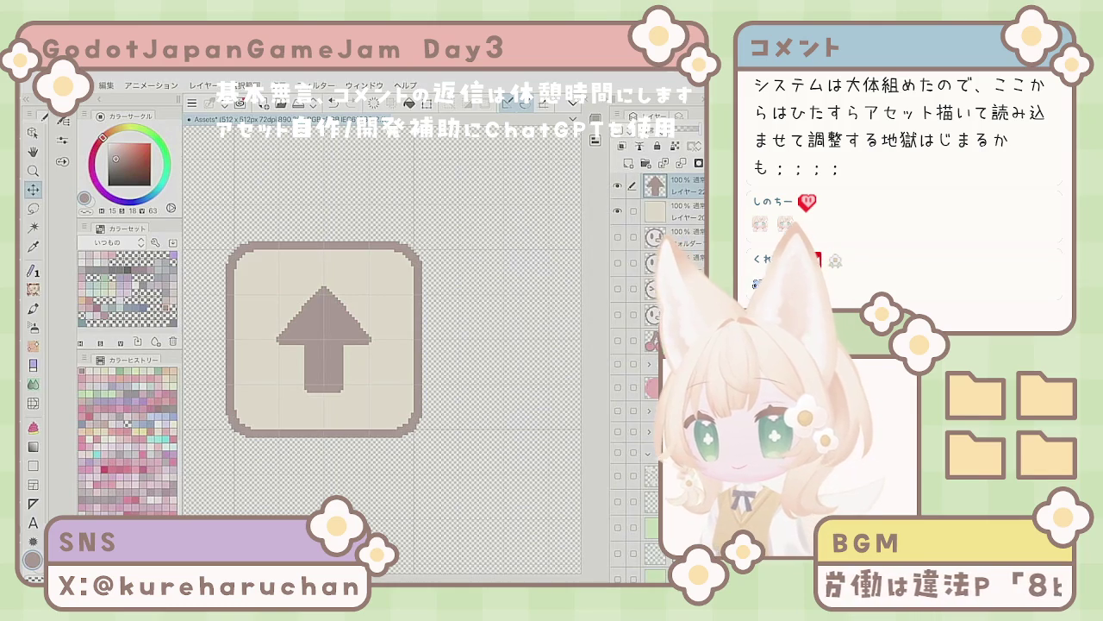
key("ctrl+t")
key("ctrl+s")
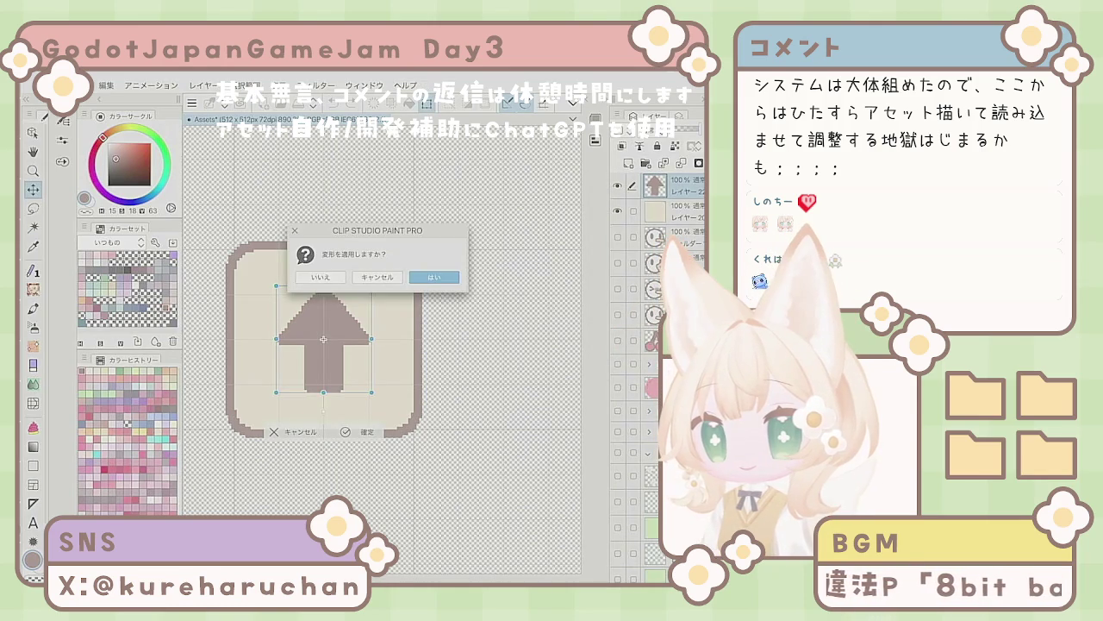
key("Escape")
left_click(345, 431)
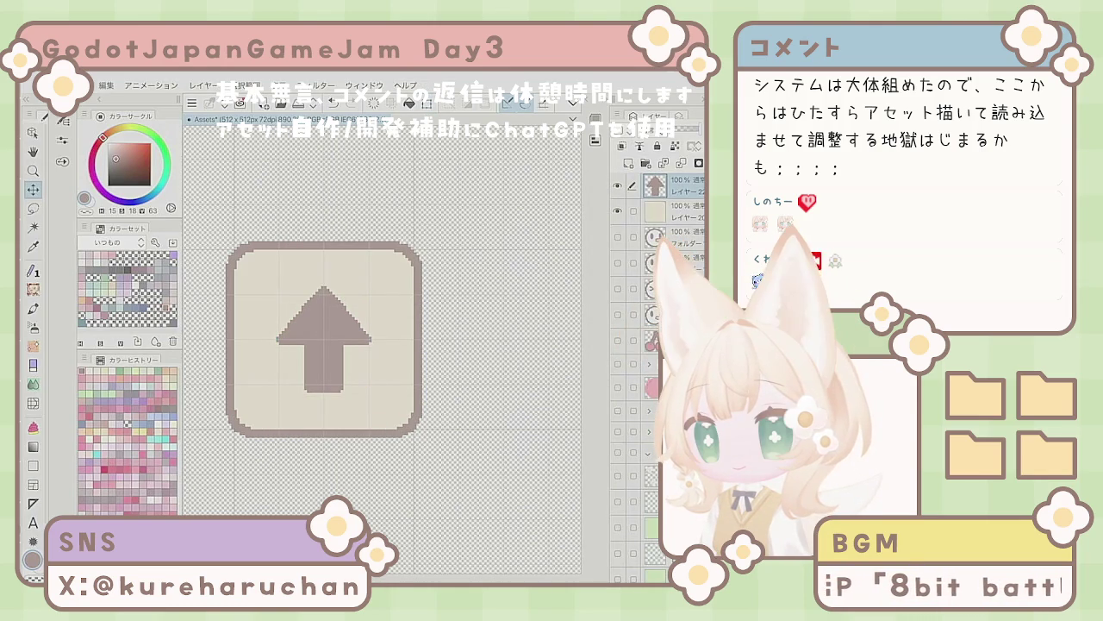
Step: Duplicate the up-arrow layer and hide the original
right_click(658, 185)
left_click(582, 280)
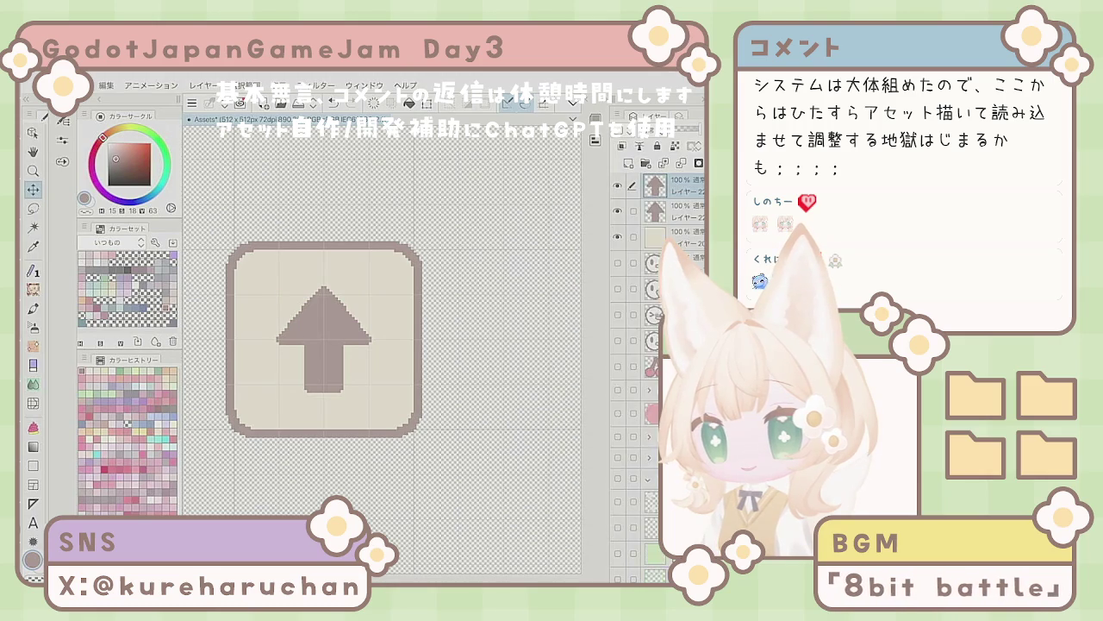
left_click(617, 212)
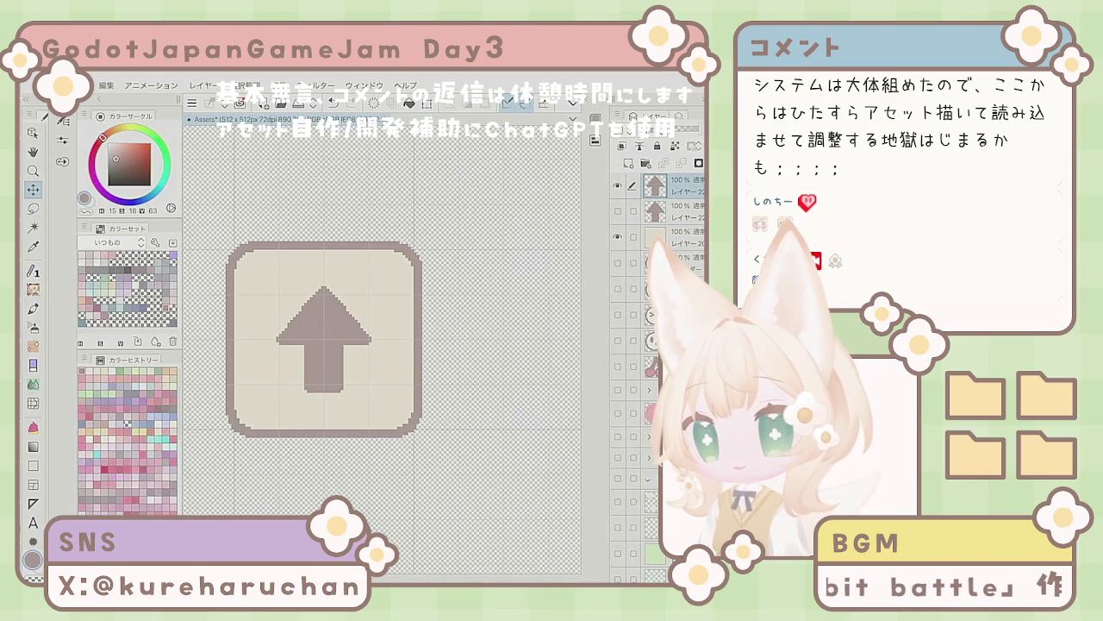
Step: Rotate the duplicated arrow 90° so it points left
key("ctrl+t")
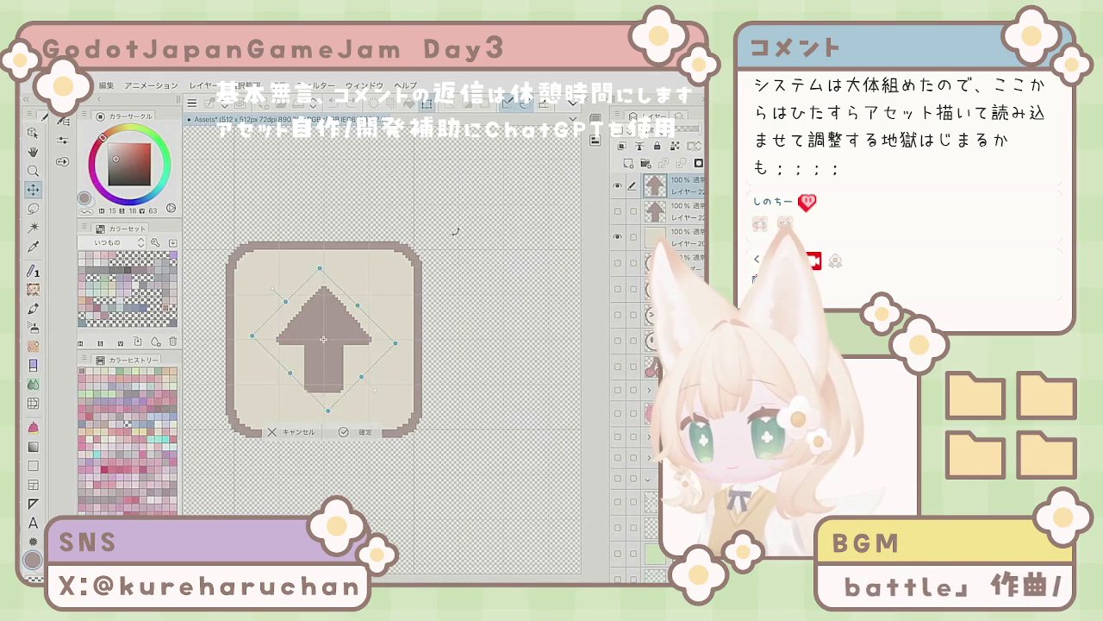
left_click_drag(380, 280, 266, 284)
key("Return")
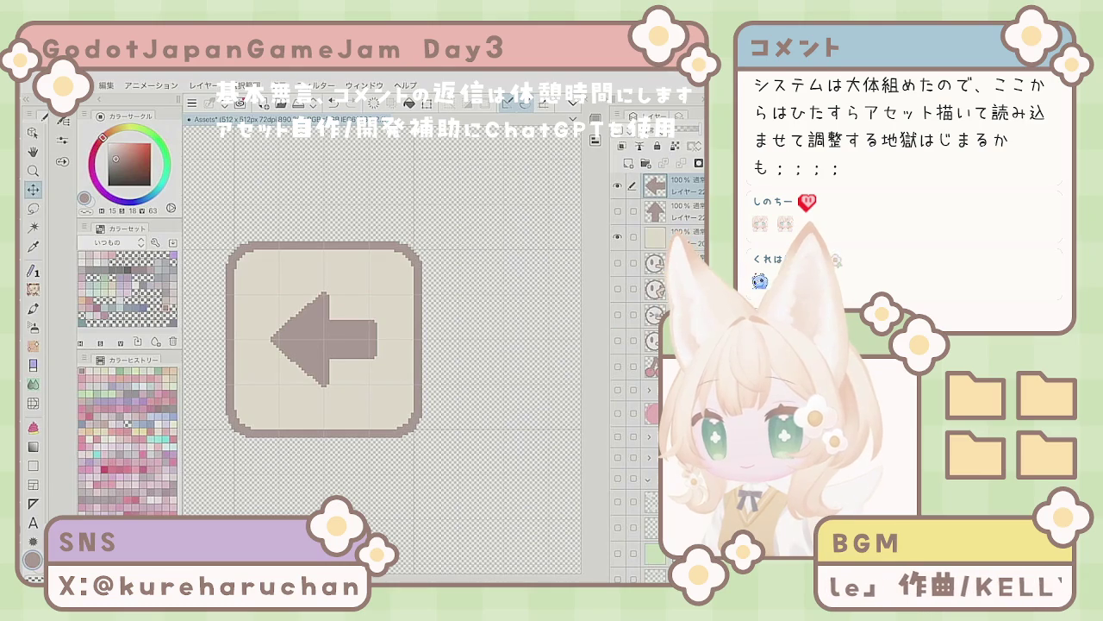
Step: Duplicate the left-arrow layer, rotate the copy to point right, and hide the left arrow
right_click(666, 198)
left_click(604, 241)
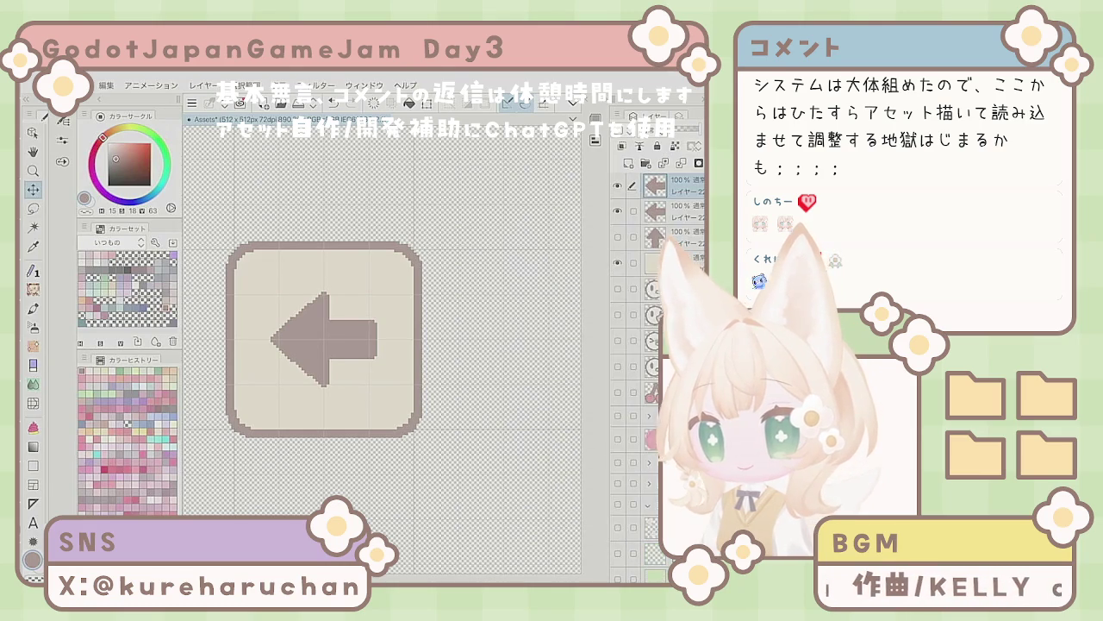
left_click(106, 86)
key("Escape")
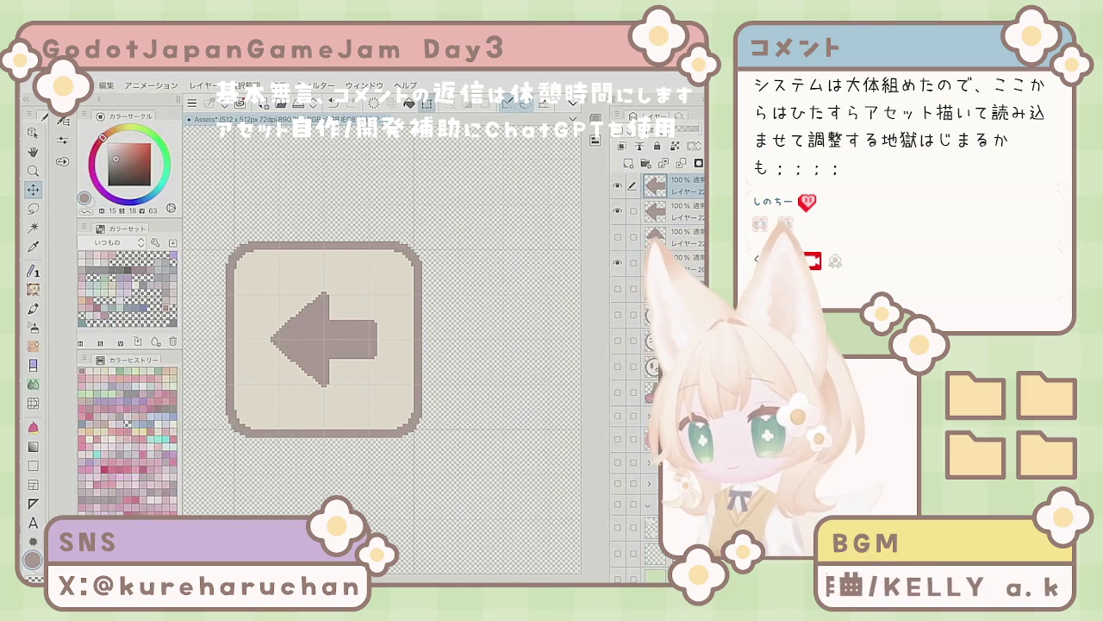
key("ctrl+t")
mouse_move(350, 478)
left_mouse_down()
mouse_move(336, 495)
mouse_move(297, 504)
mouse_move(243, 455)
mouse_move(229, 418)
left_mouse_up()
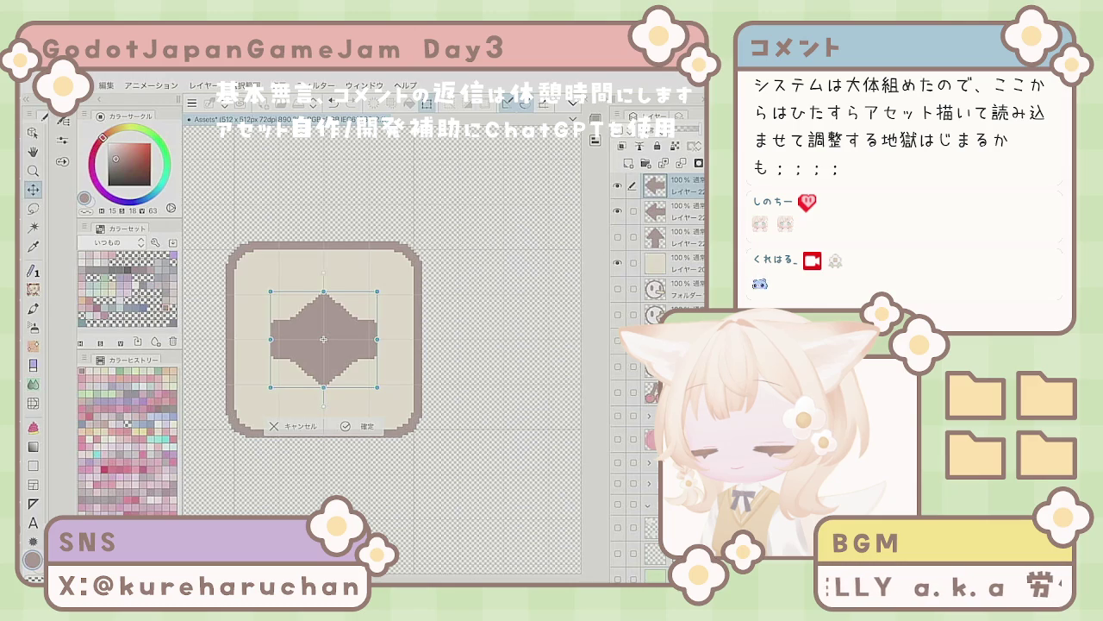
key("Return")
left_click(617, 210)
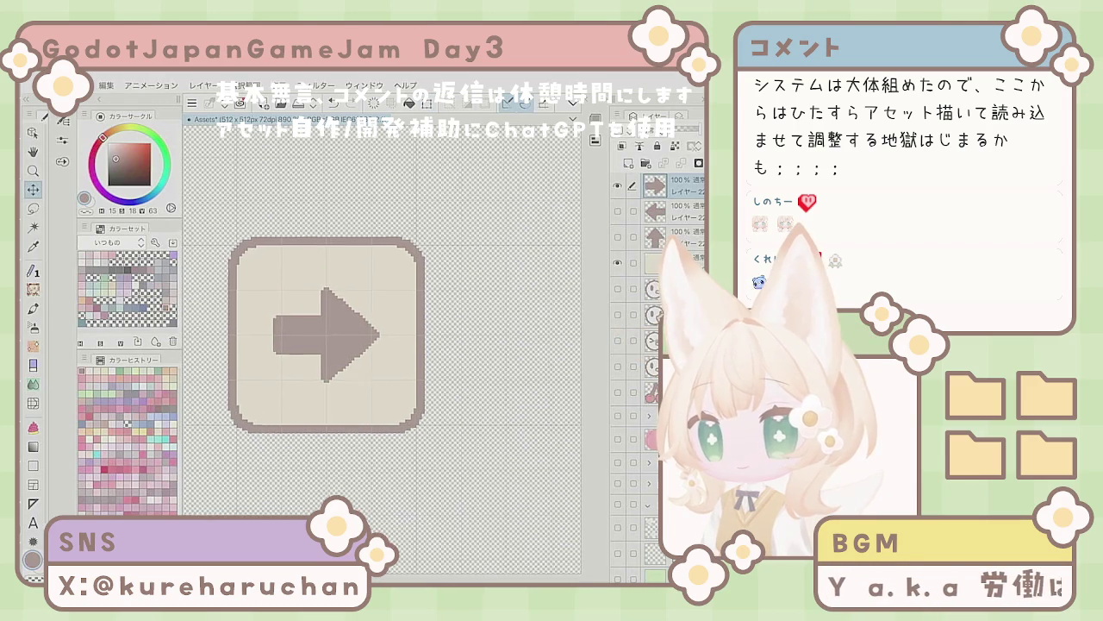
scroll(283, 389, "down", 4)
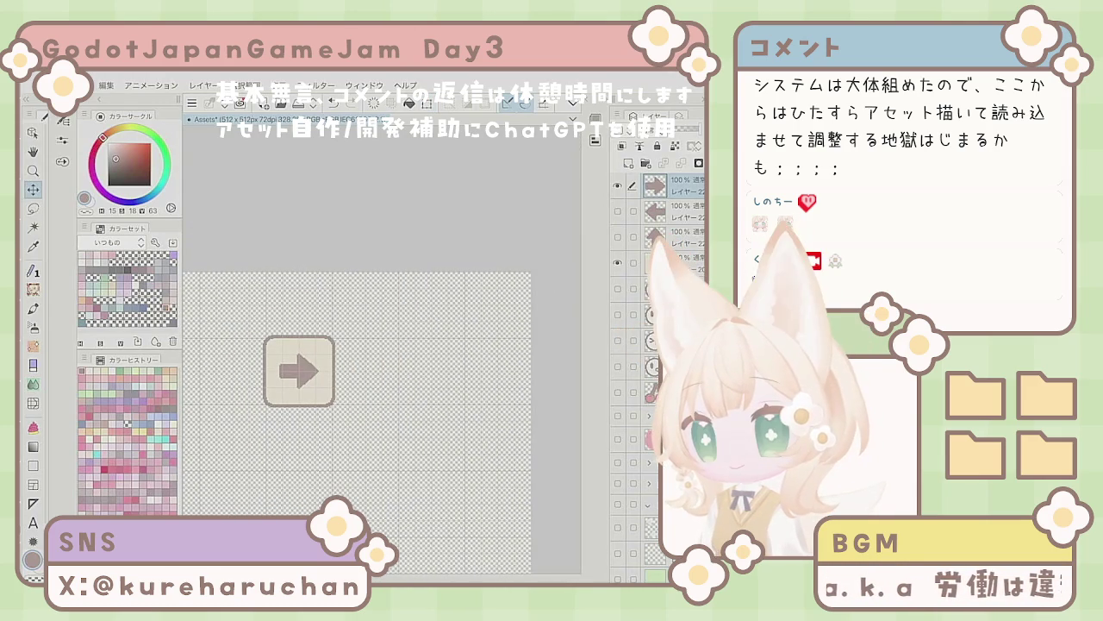
scroll(299, 401, "up", 4)
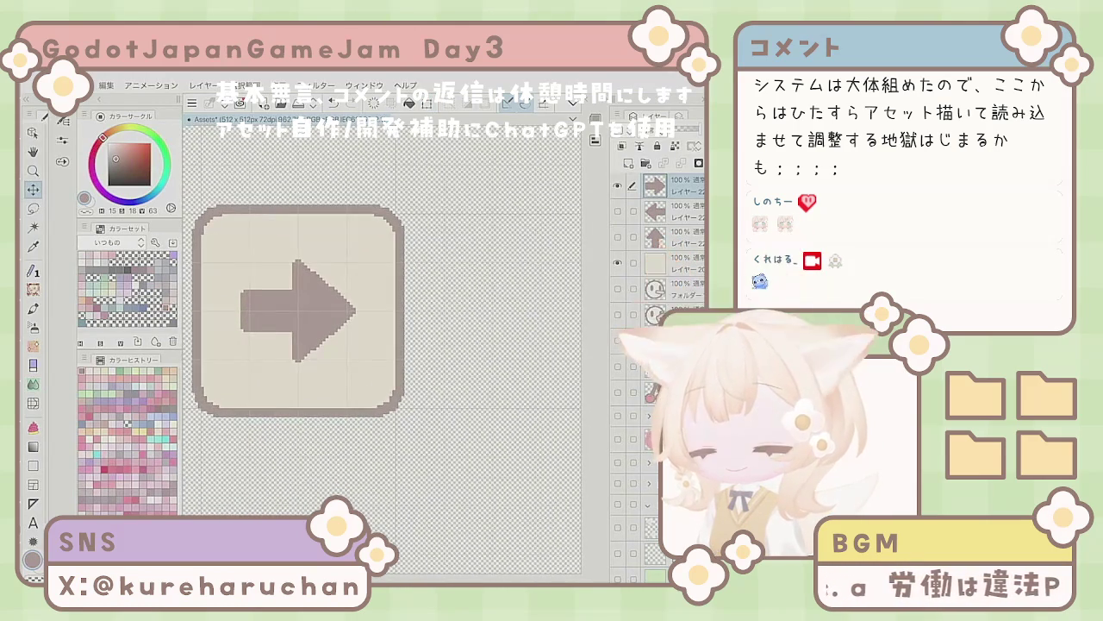
scroll(349, 351, "down", 4)
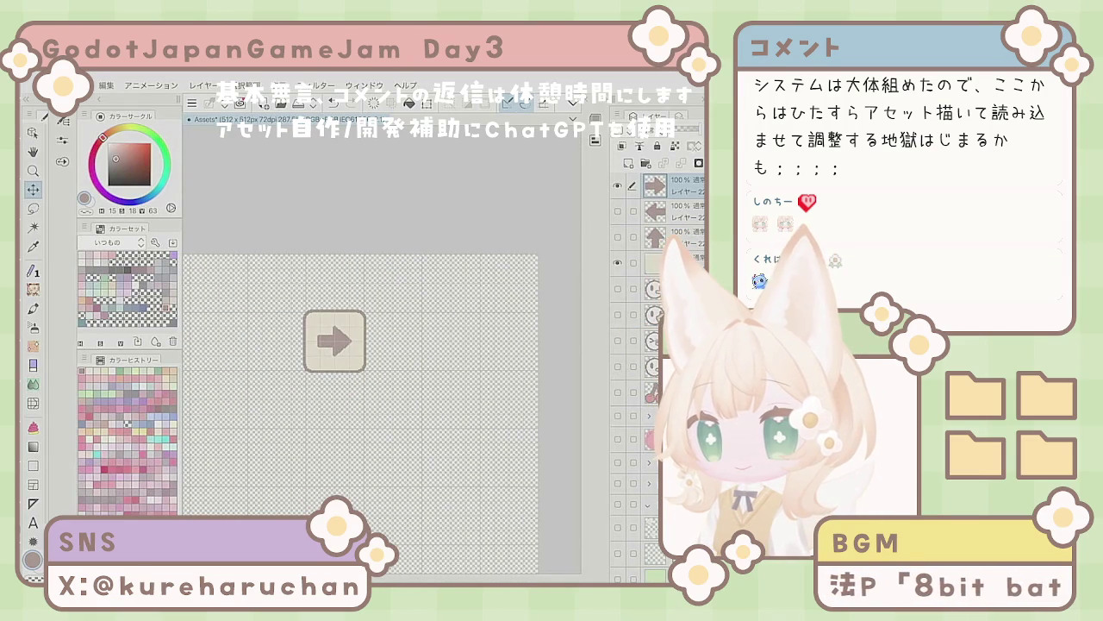
Step: Hide the right-arrow layer and add a new blank top layer, undoing a stray test stroke
left_click(617, 186)
key("ctrl+shift+n")
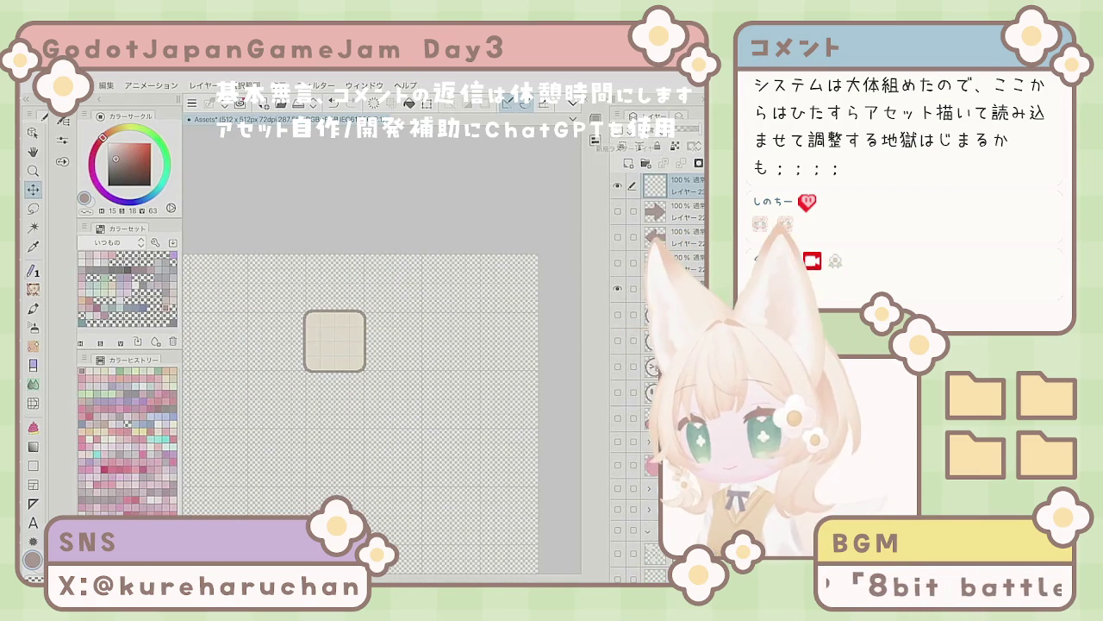
key("p")
key("ctrl+plus")
scroll(327, 327, "up", 1)
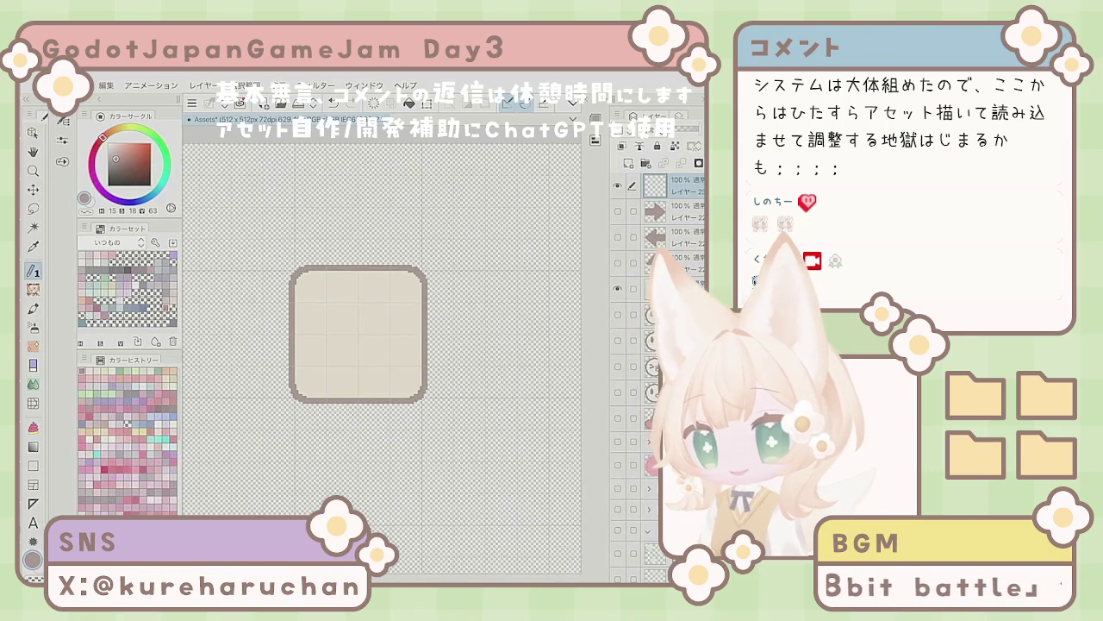
mouse_move(404, 348)
left_mouse_down()
mouse_move(356, 305)
mouse_move(323, 325)
left_mouse_up()
left_click(374, 103)
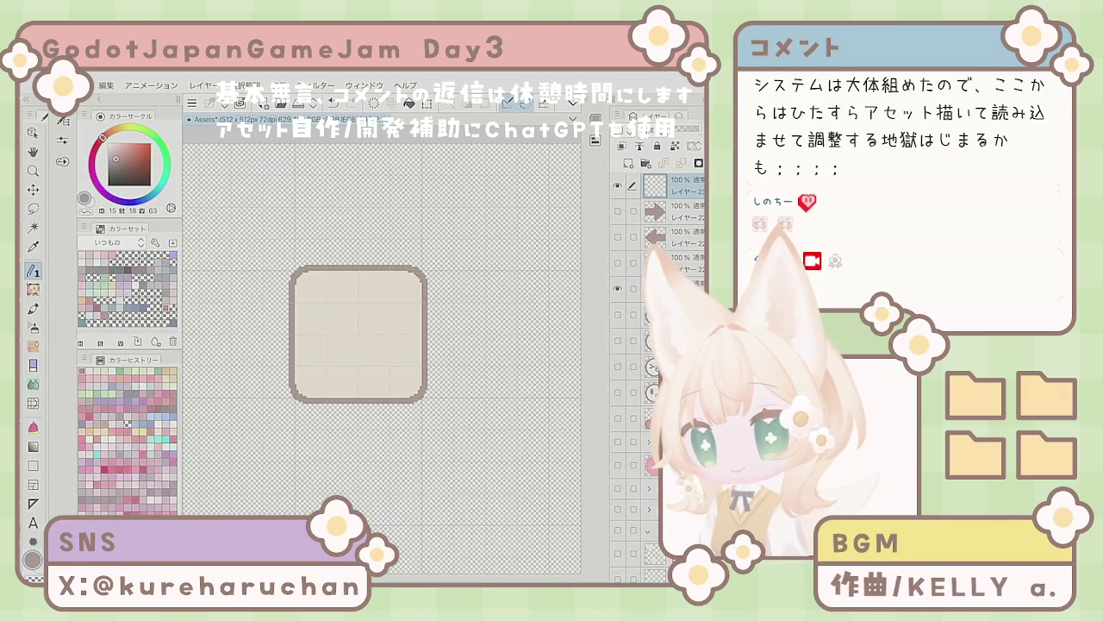
scroll(341, 331, "down", 5)
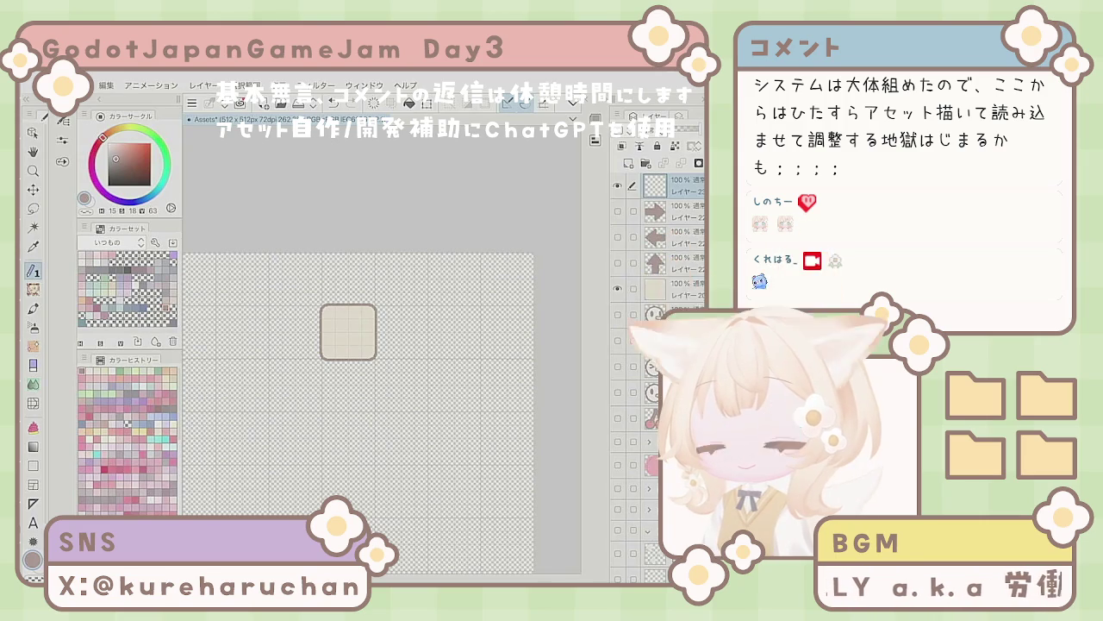
key("ctrl+z")
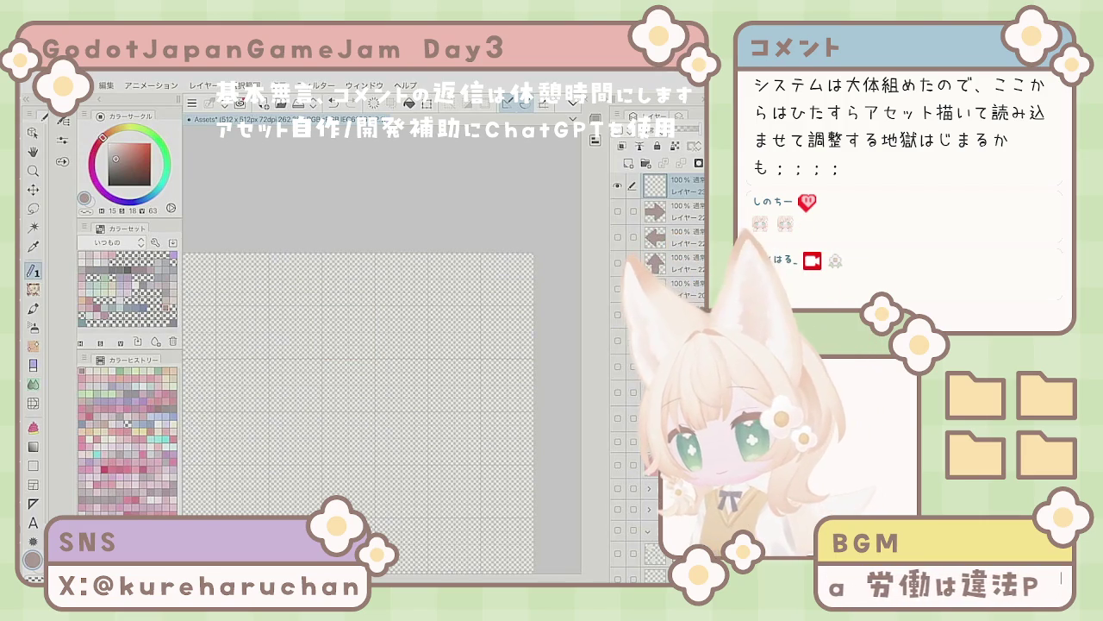
left_click(32, 466)
Step: Set the Rectangle tool's fixed size to 256 wide by 64 high and drag out a test bar
left_click(62, 143)
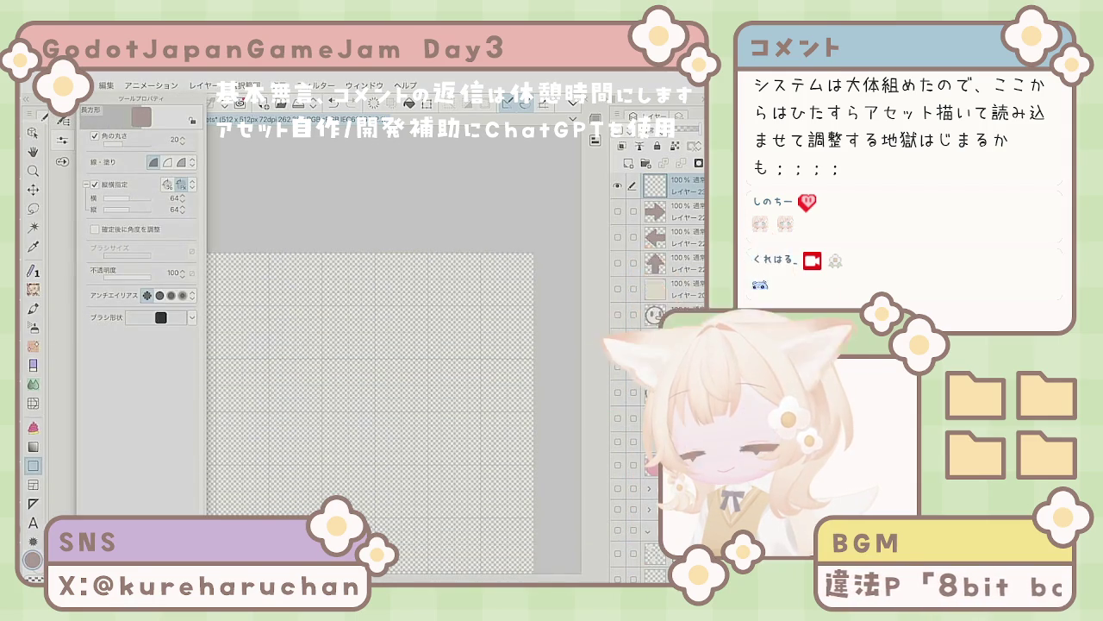
left_click(173, 208)
key("Return")
left_click(169, 197)
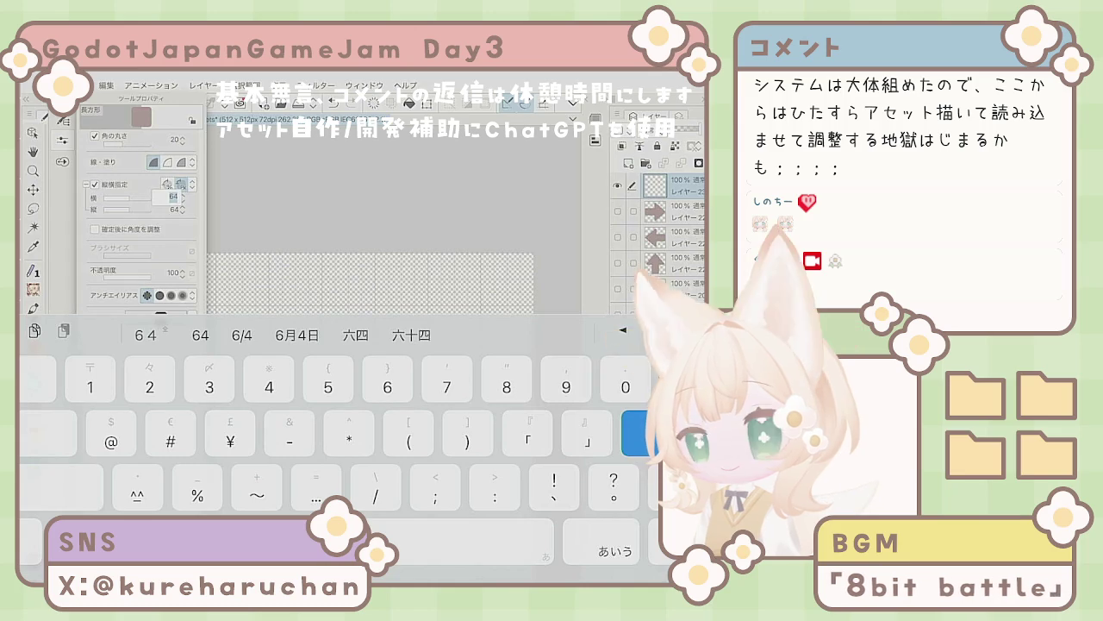
key("BackSpace")
type("2")
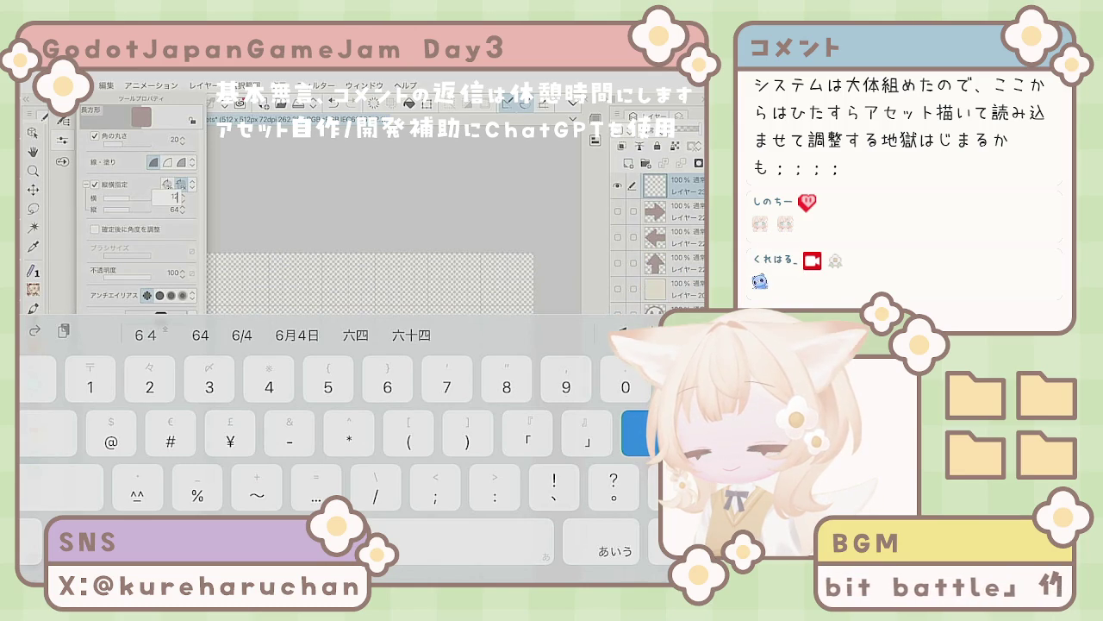
key("BackSpace")
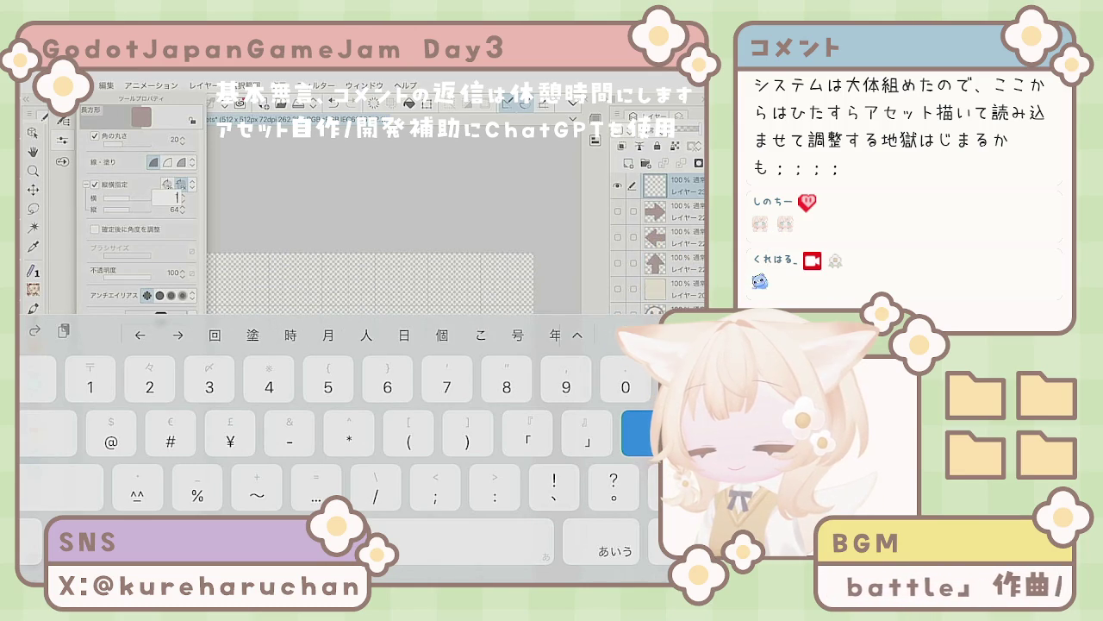
key("BackSpace")
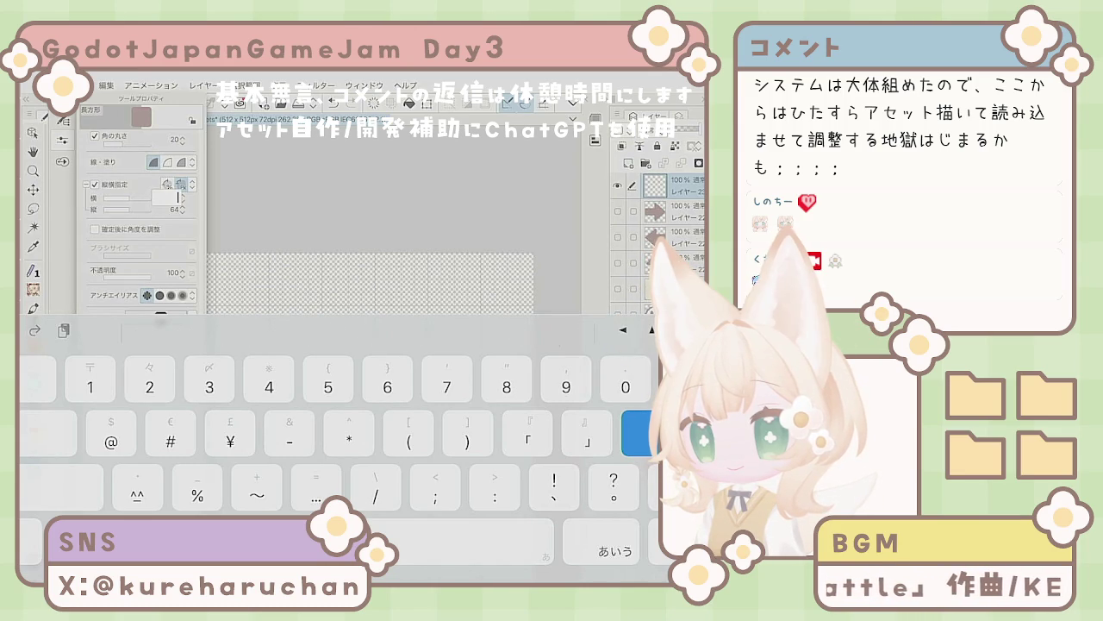
type("256")
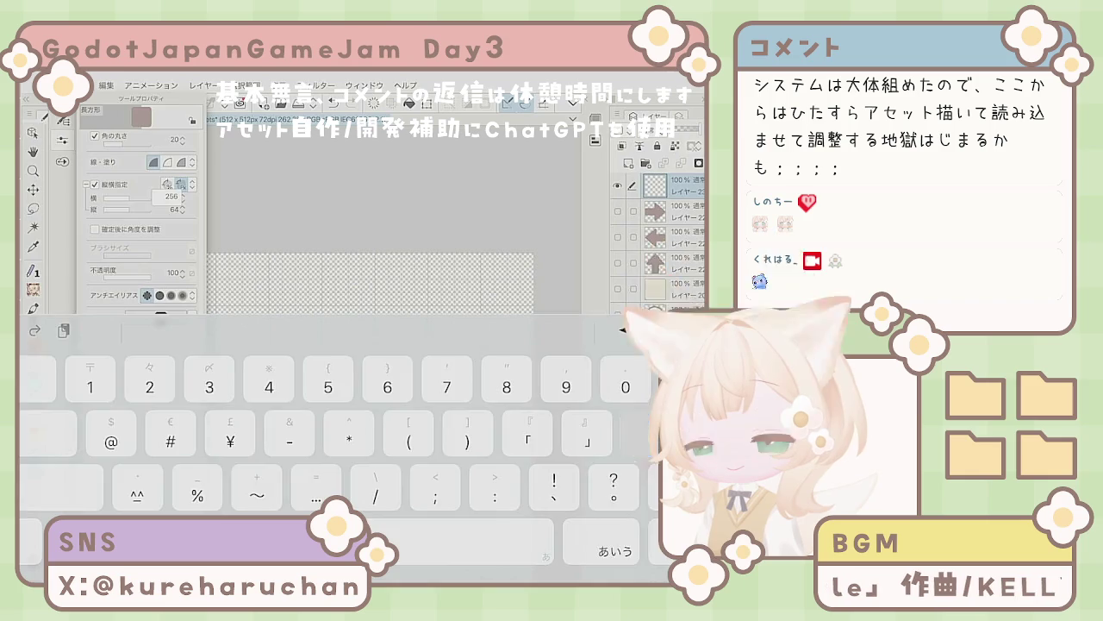
key("Return")
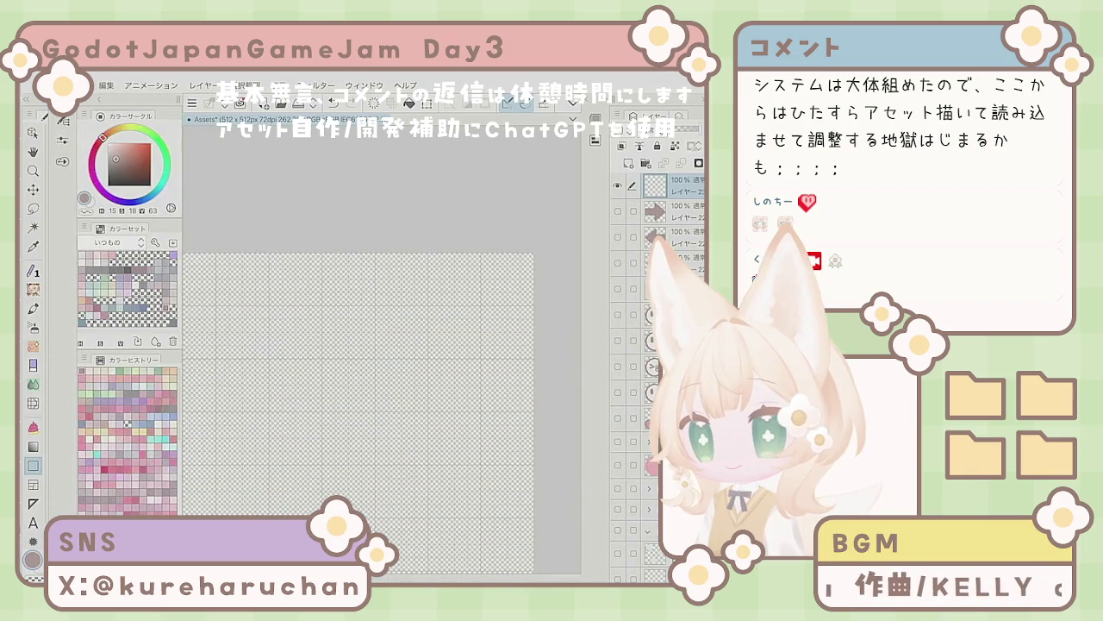
left_click_drag(237, 329, 377, 363)
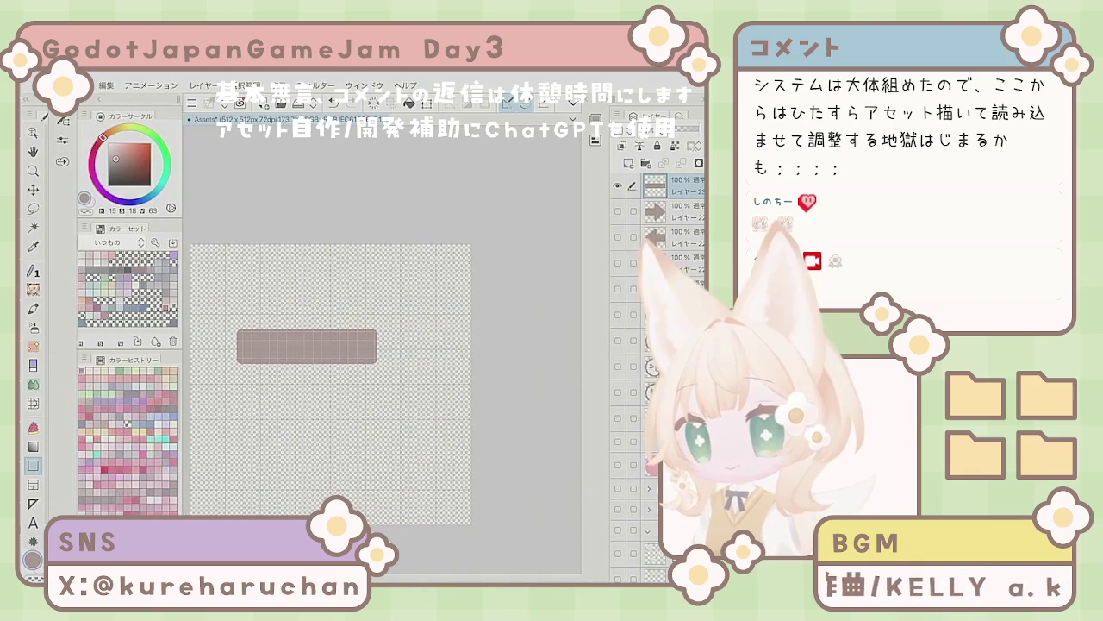
Step: Redraw the 256×64 bar in beige and give its layer a dark brown border
key("ctrl+z")
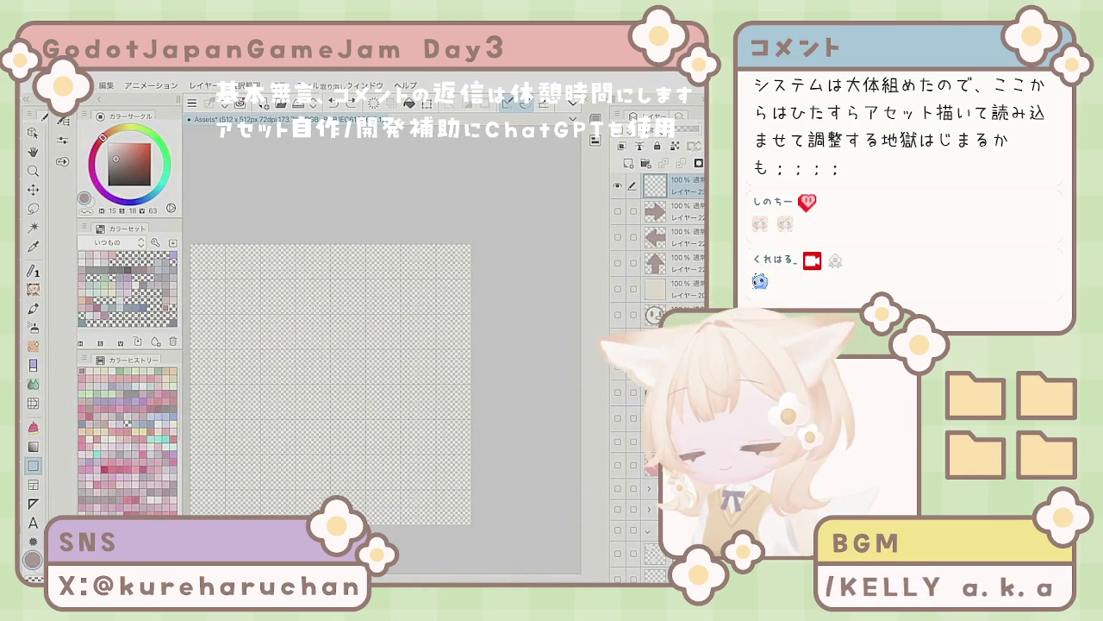
left_click(121, 284)
left_click_drag(255, 321, 395, 354)
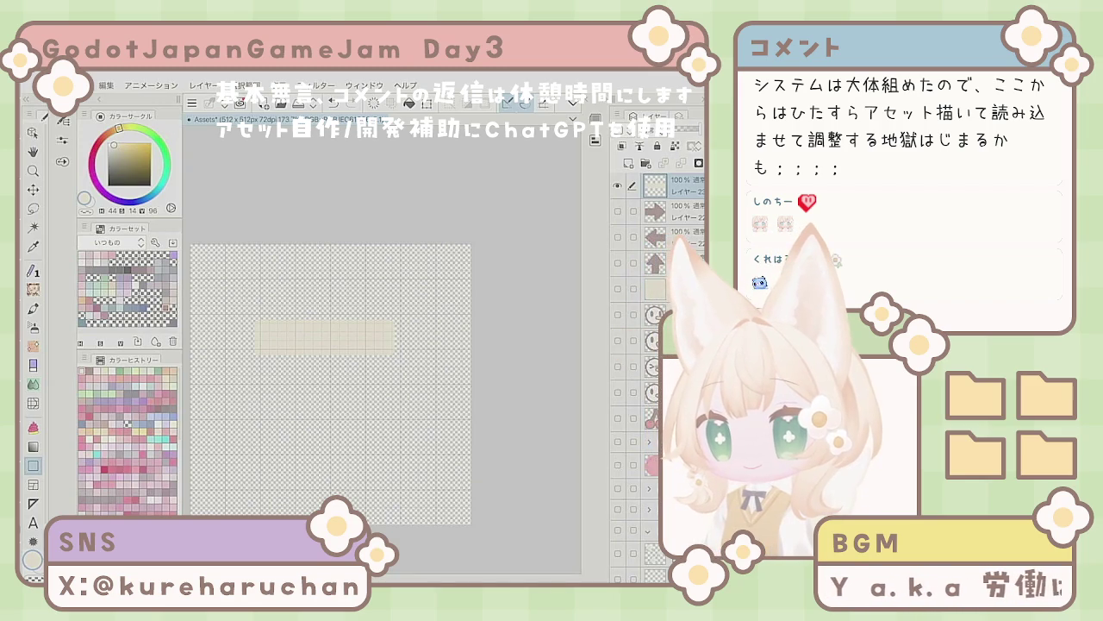
left_click(668, 115)
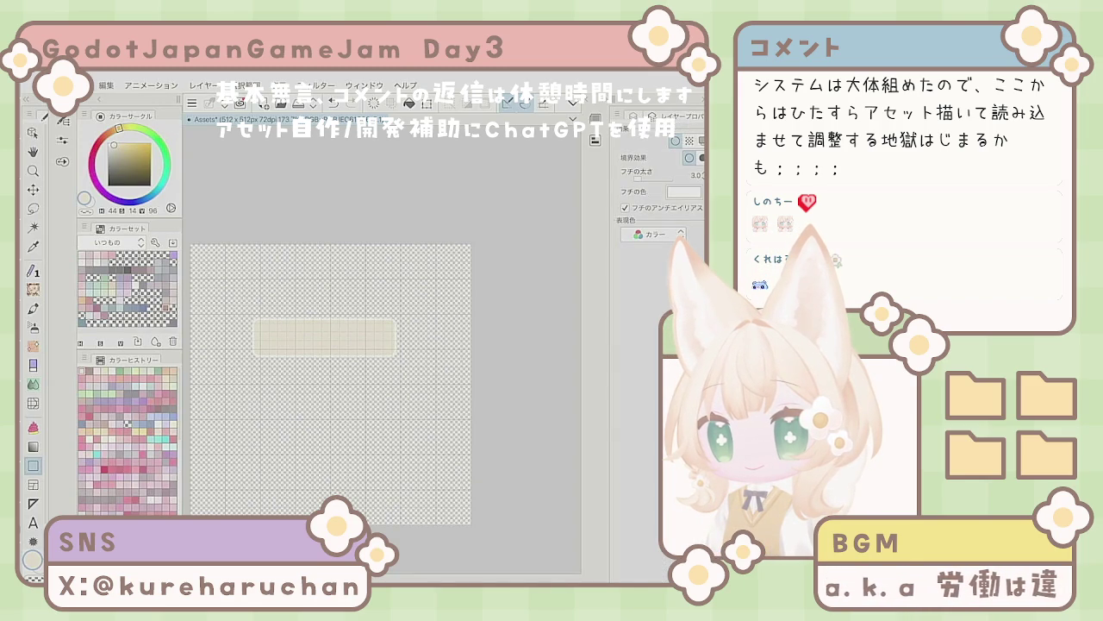
left_click(683, 191)
left_click(83, 308)
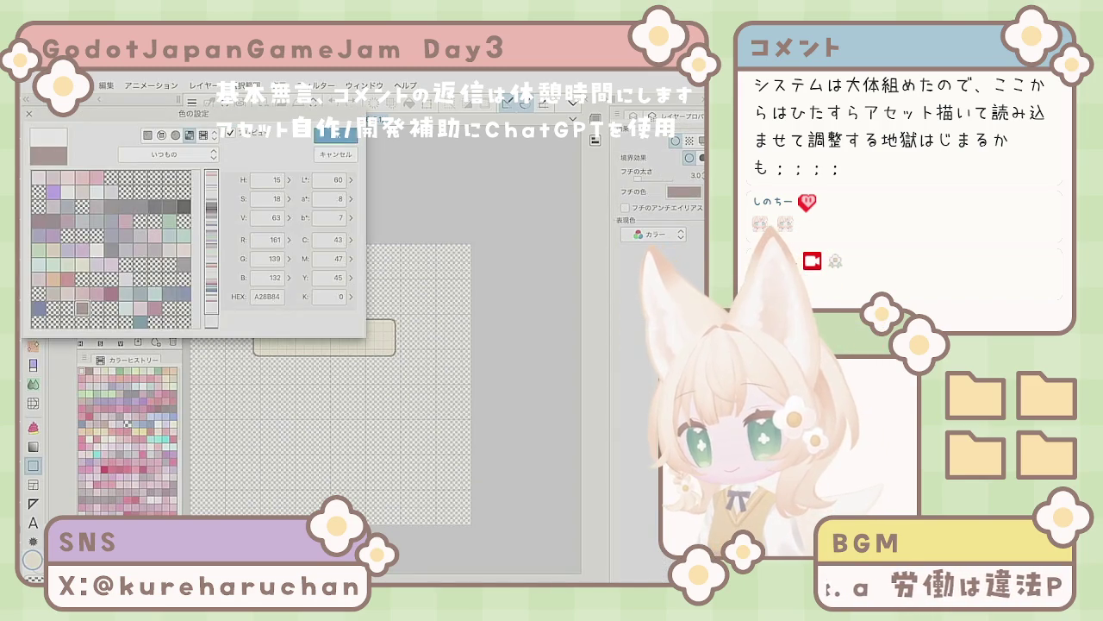
key("Return")
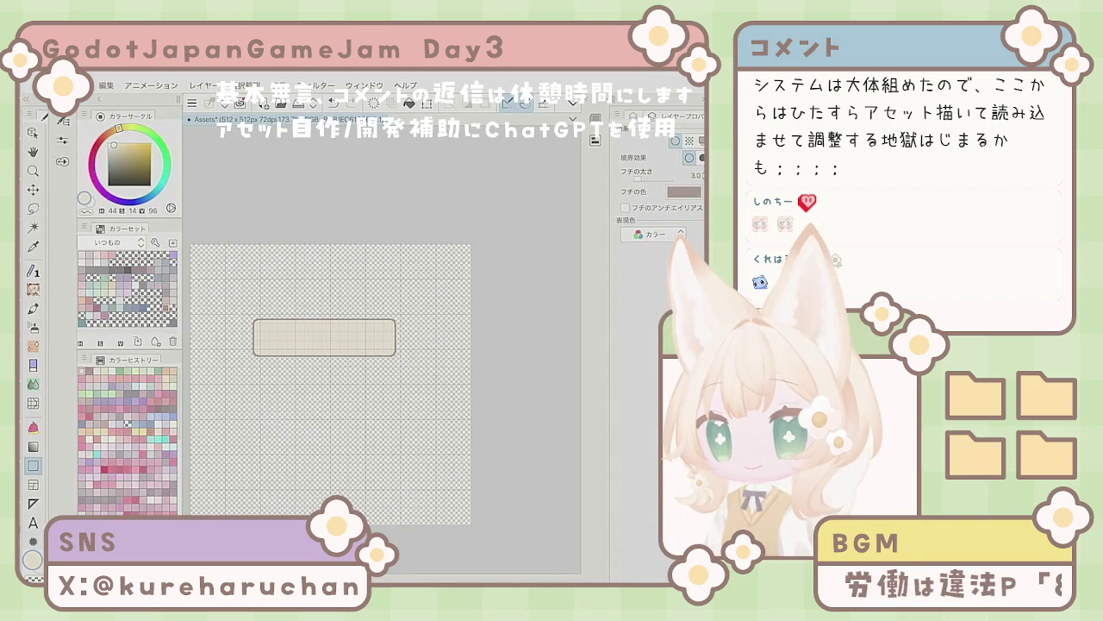
key("F7")
Step: Nudge the bar into place in the upper middle of the canvas
key("k")
key("ctrl+0")
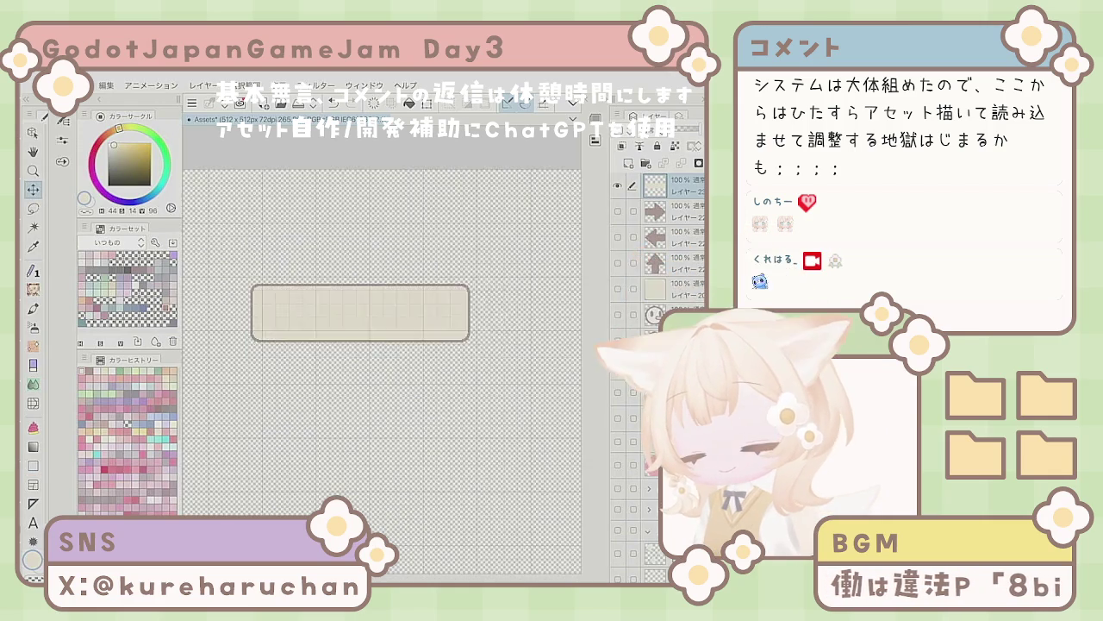
scroll(435, 442, "up", 2)
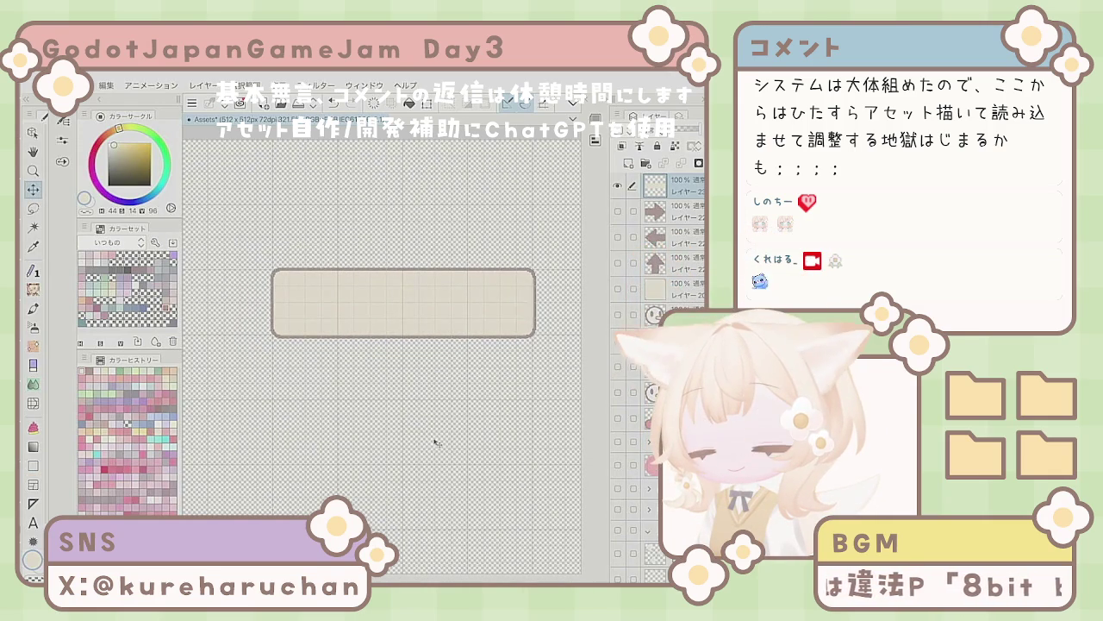
scroll(435, 442, "up", 2)
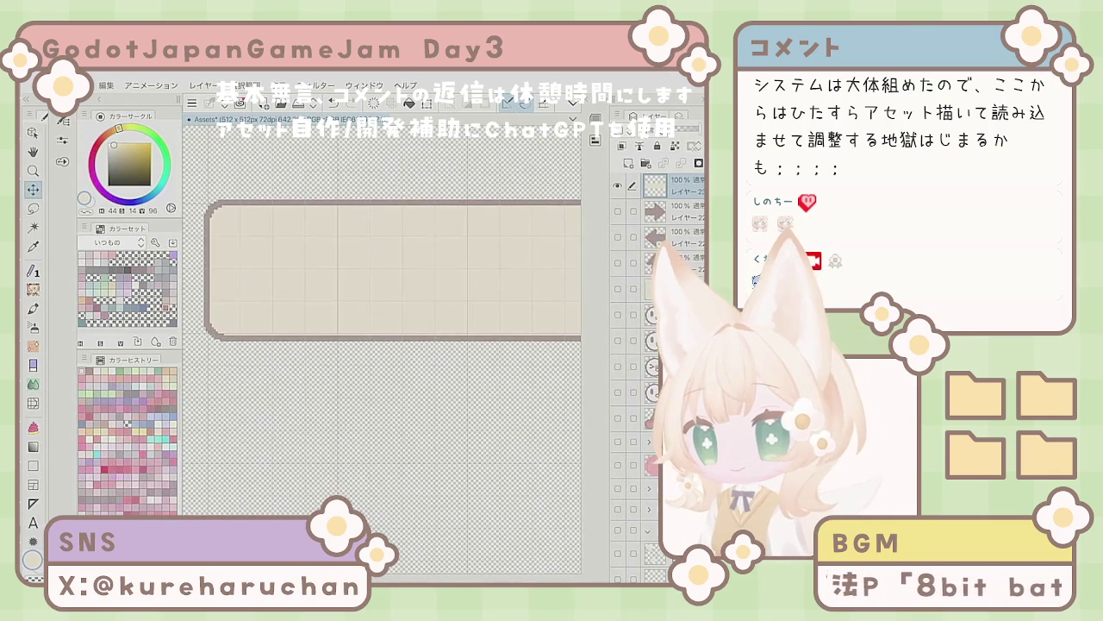
left_click_drag(396, 439, 393, 441)
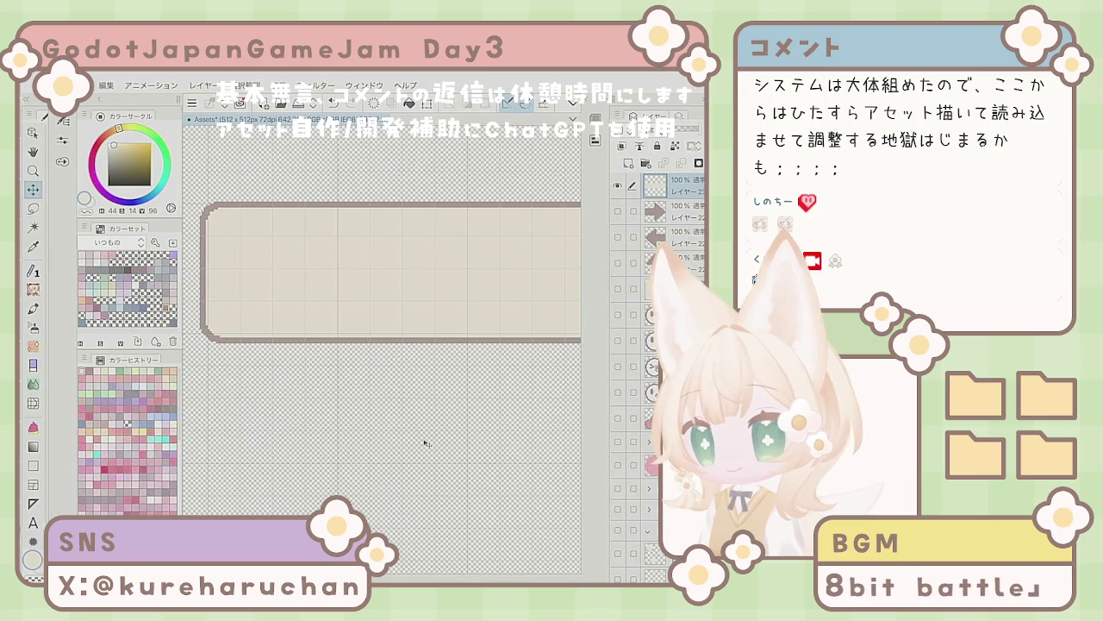
key("Up")
key("Up")
key("Up")
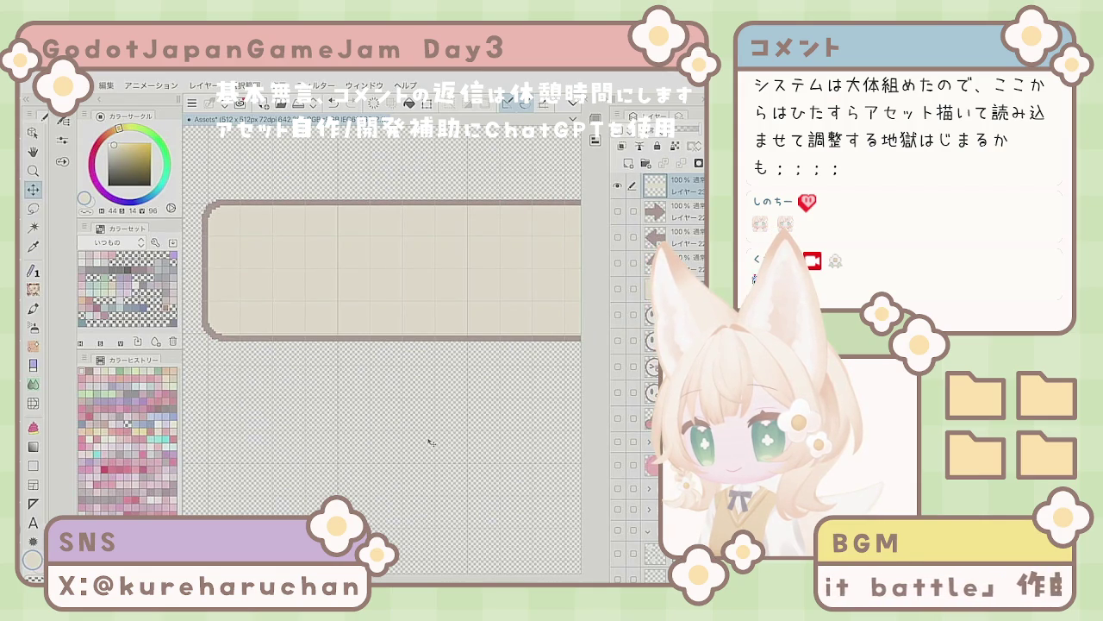
scroll(431, 443, "down", 1)
scroll(296, 401, "down", 5)
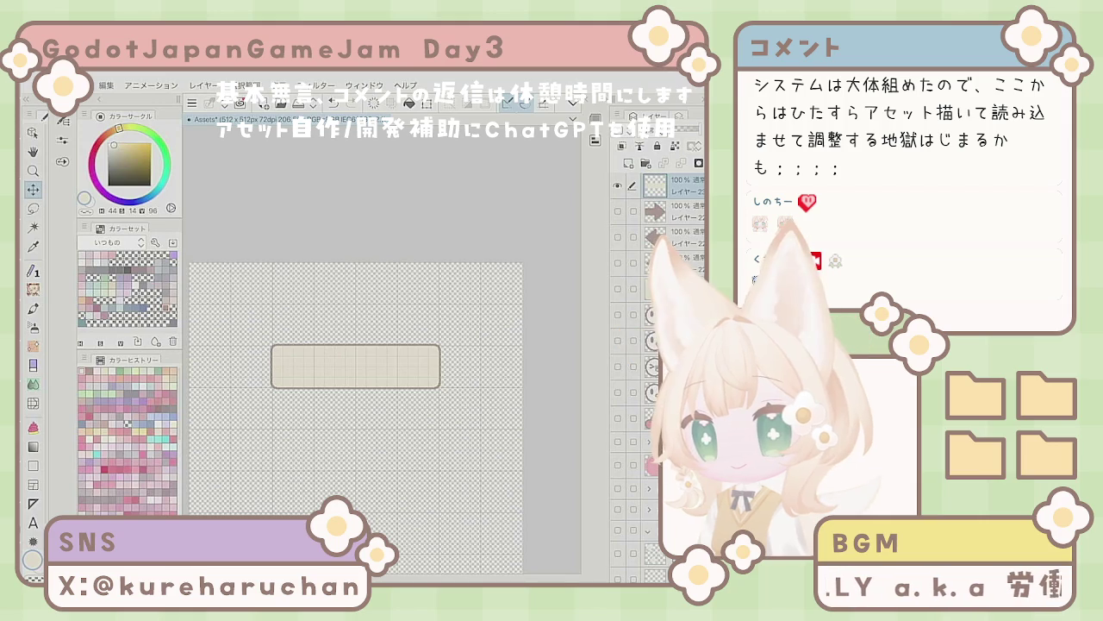
right_click(672, 186)
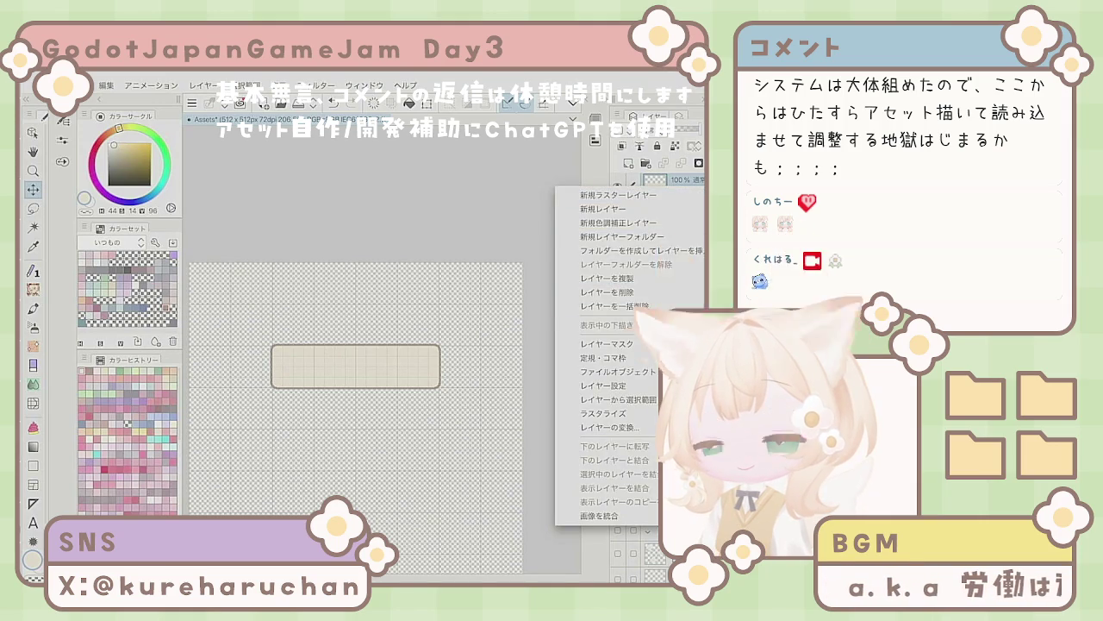
Step: Create a selection from the bar's layer
key("Escape")
right_click(672, 184)
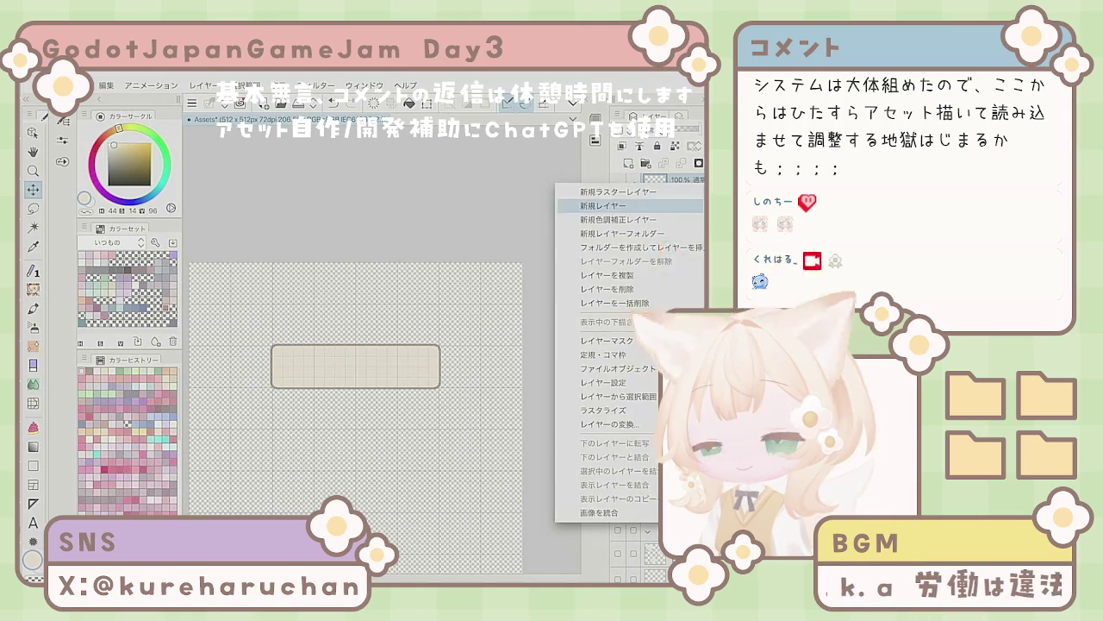
mouse_move(612, 396)
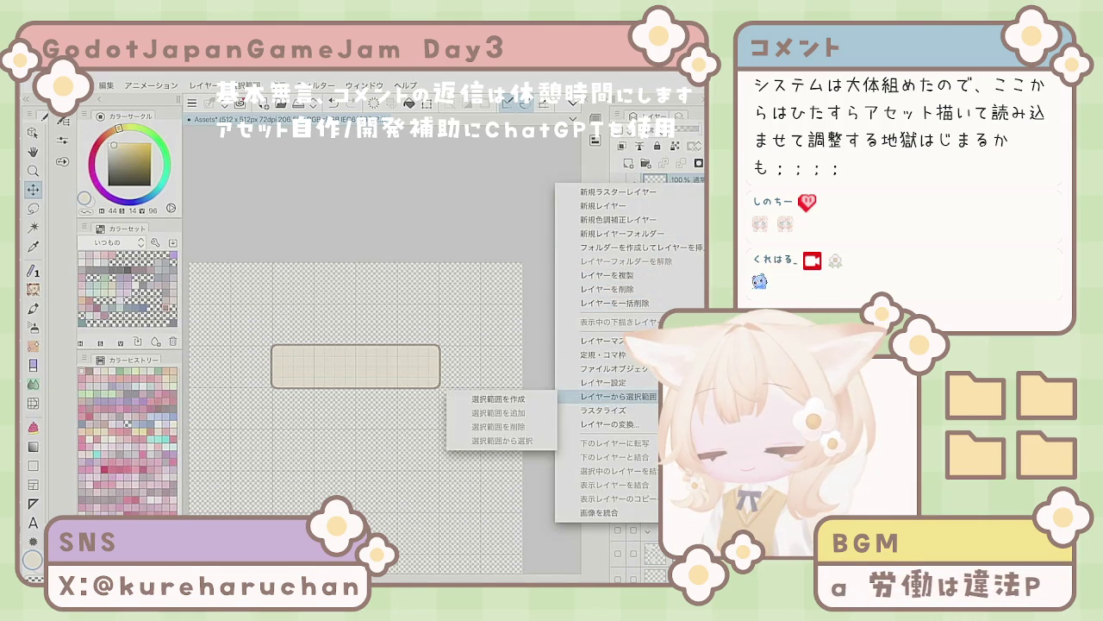
left_click(499, 399)
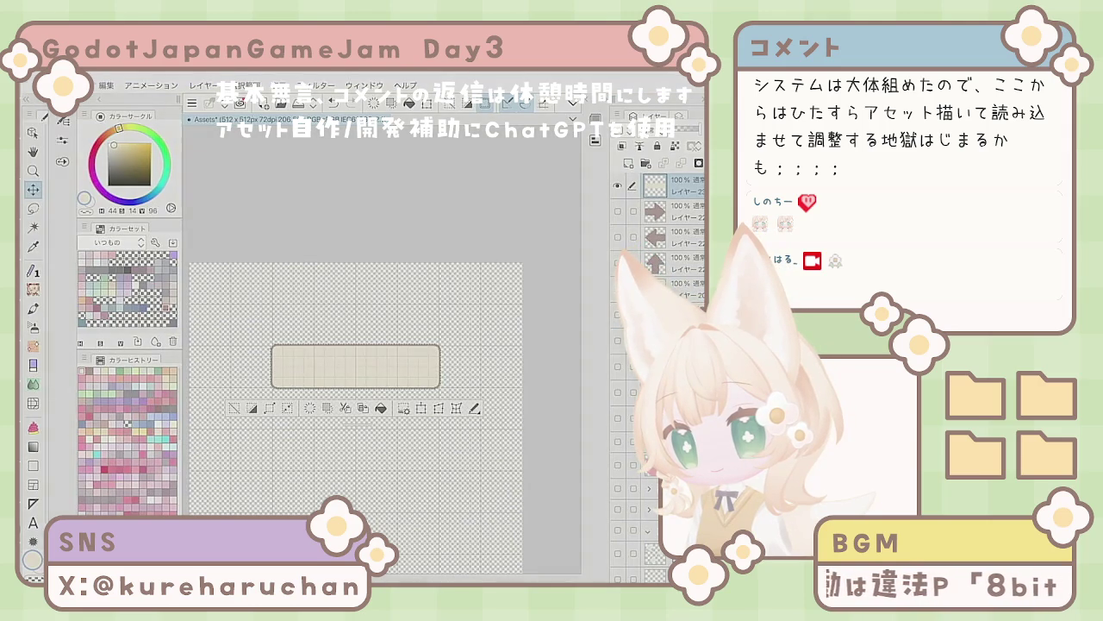
Step: Export the Assets image and choose to save it to Files
left_click(69, 85)
key("Escape")
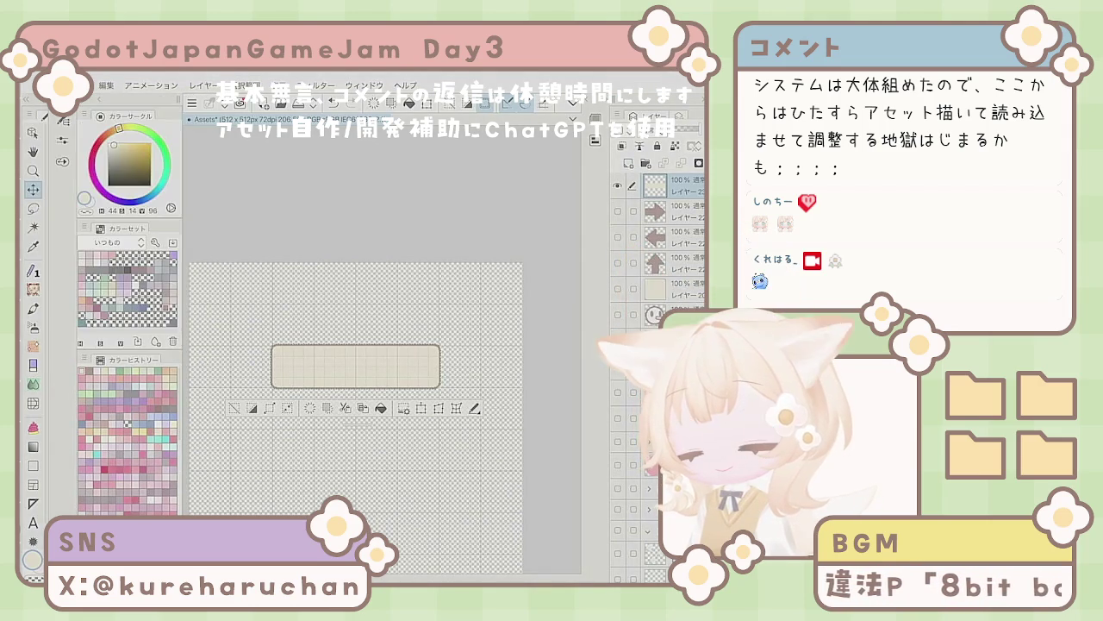
left_click(315, 413)
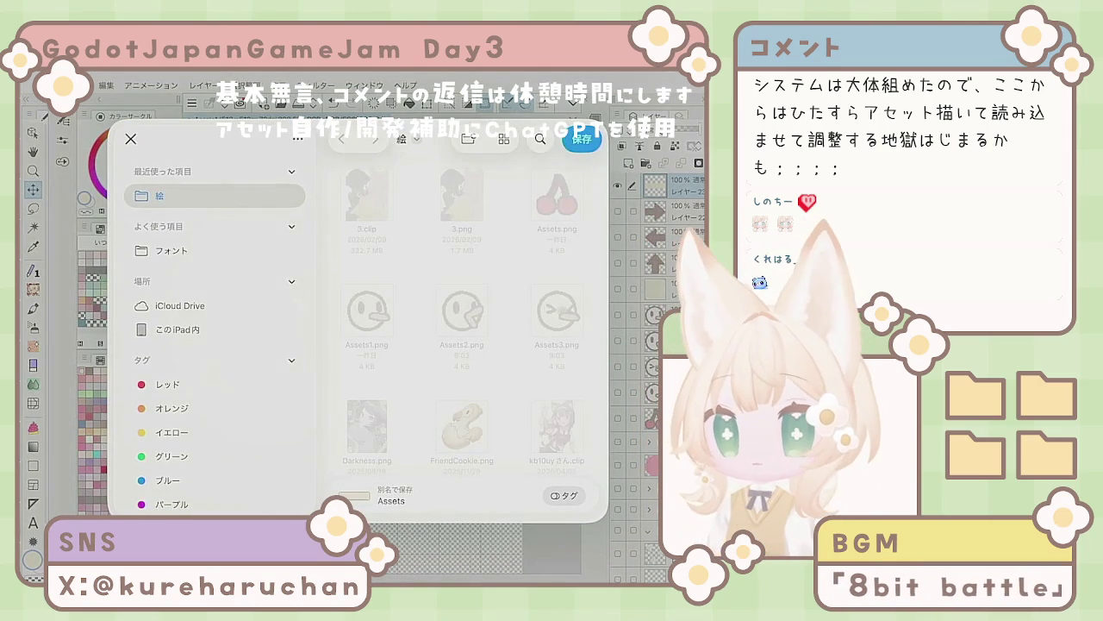
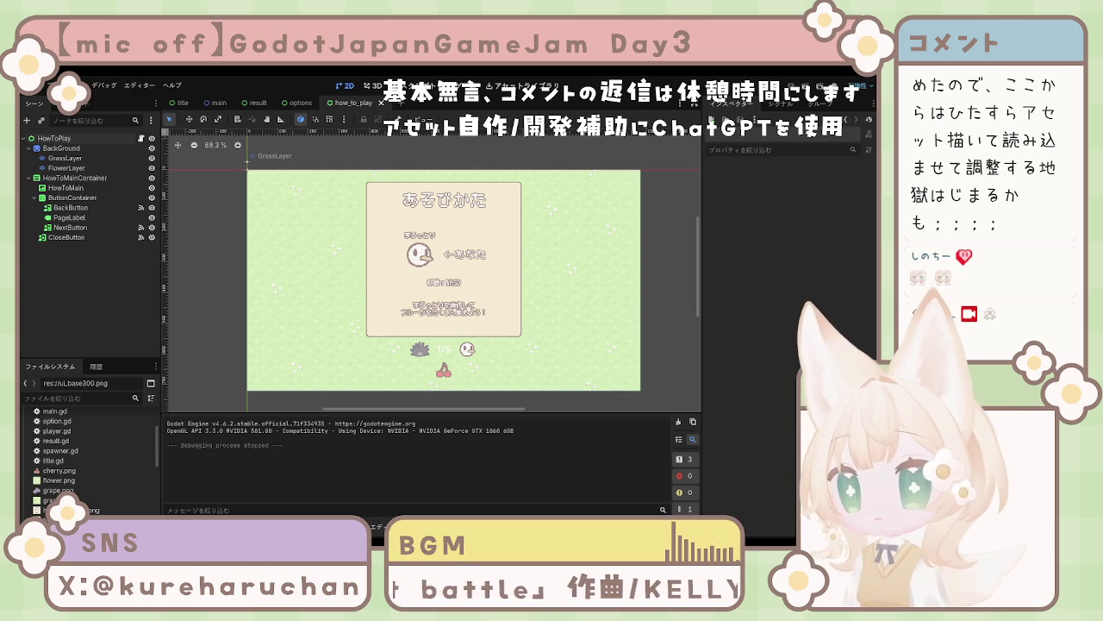
Step: Give BackButton and NextButton the left and right arrow images as their Normal textures
left_click(107, 217)
left_click(82, 207)
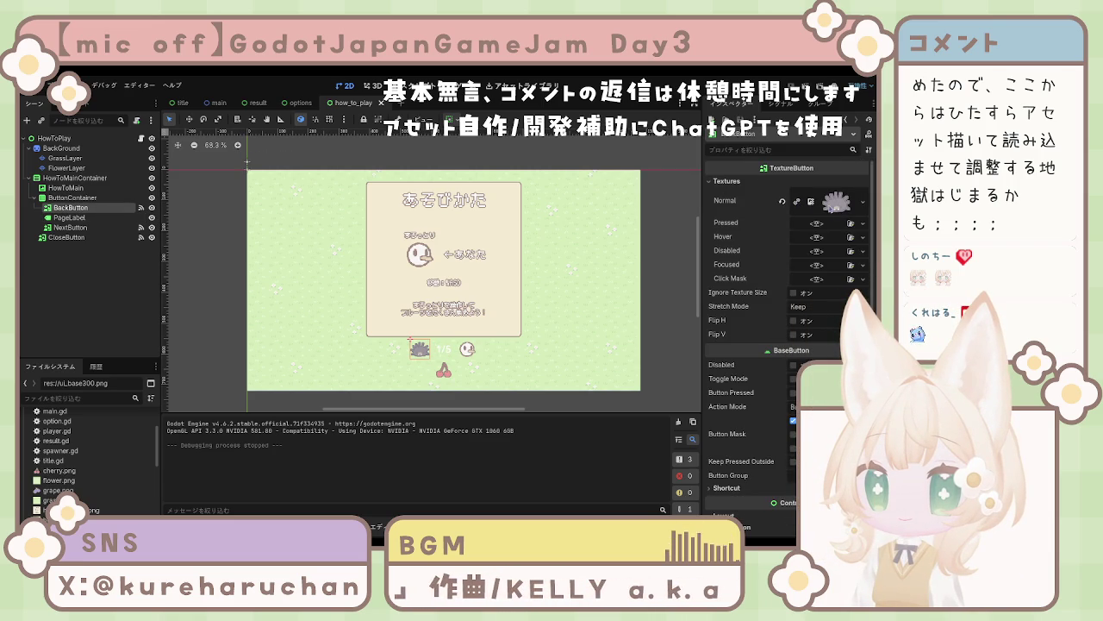
left_click(783, 201)
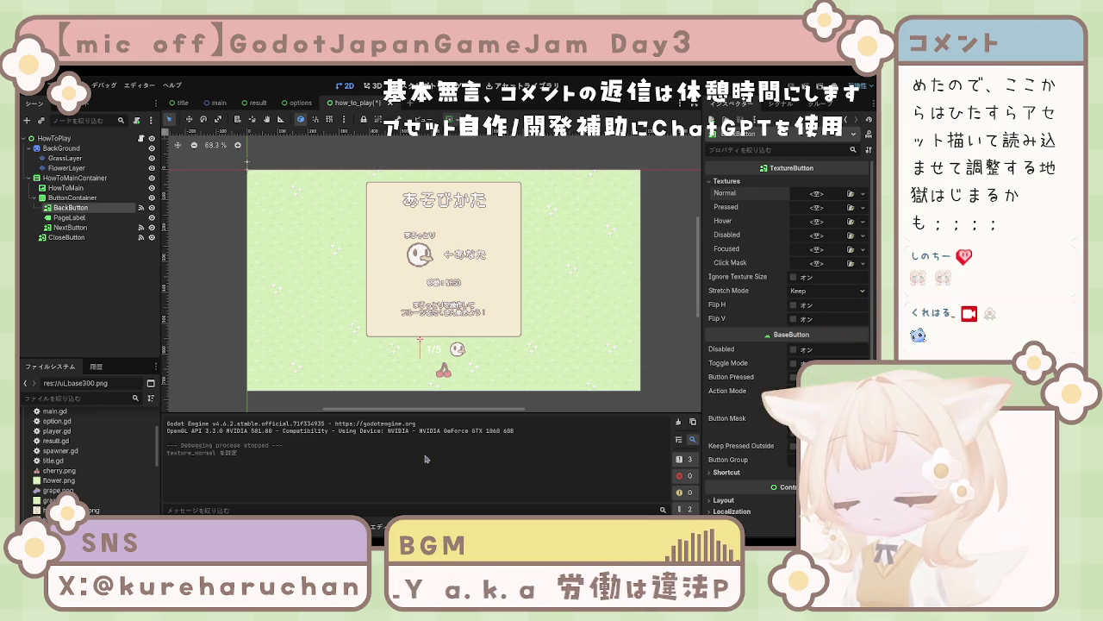
left_click(469, 350)
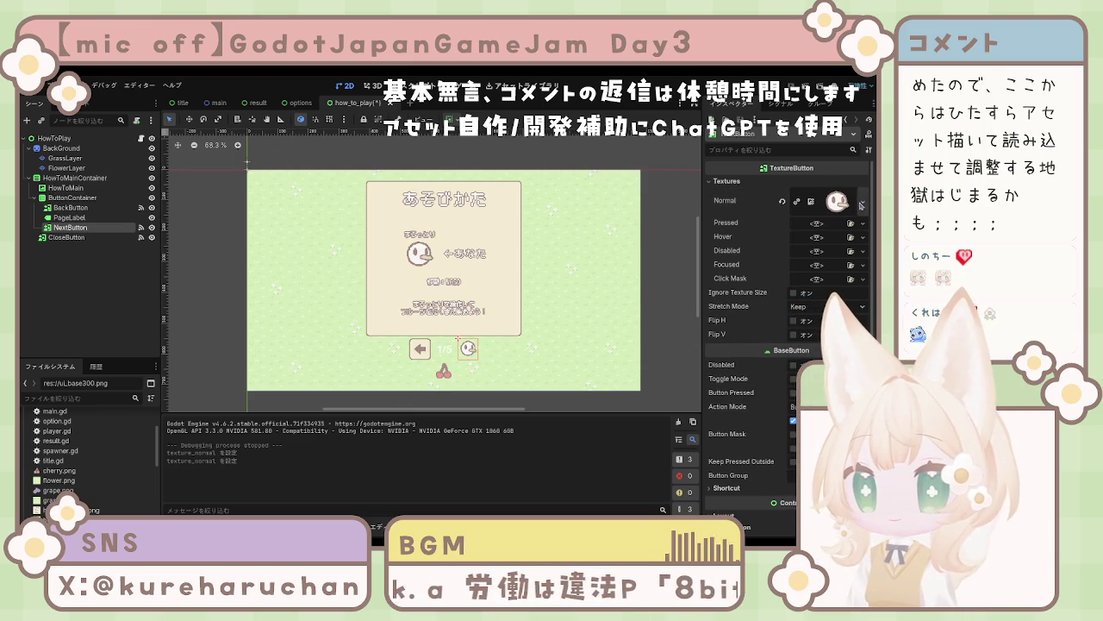
left_click(781, 201)
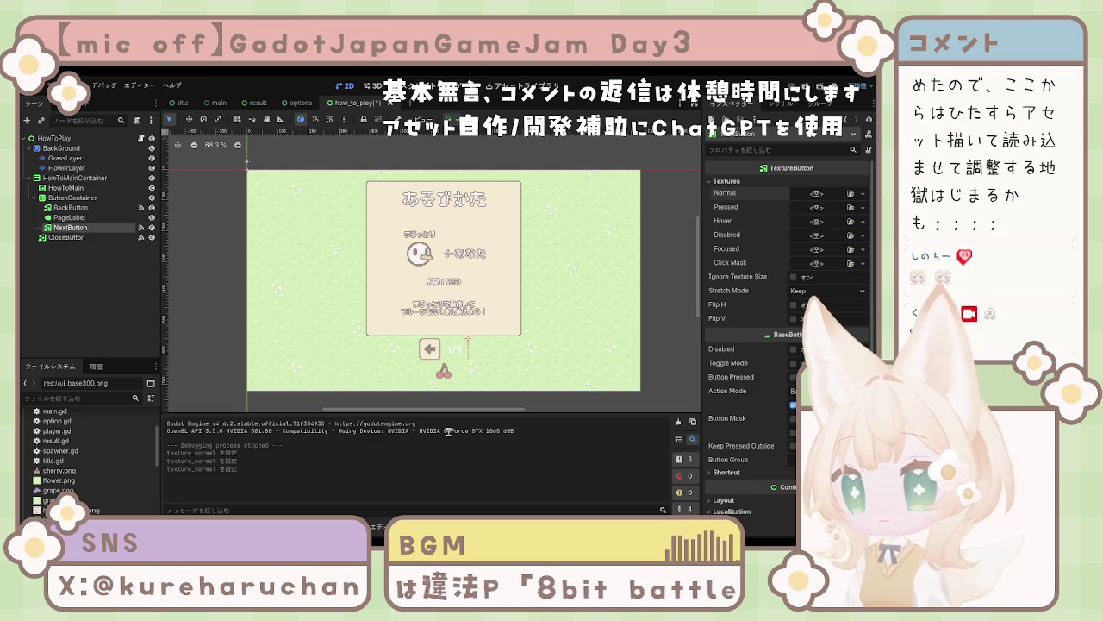
key("ctrl+z")
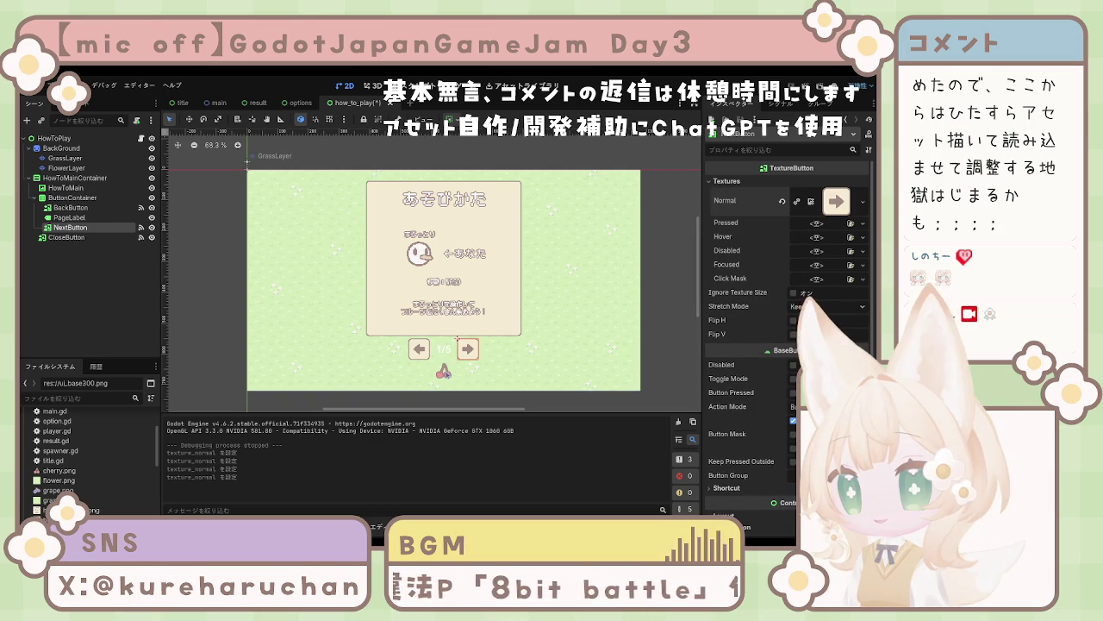
Step: Swap CloseButton's texture to the plain cream panel and set Stretch Mode to Keep Aspect Centered
left_click(443, 372)
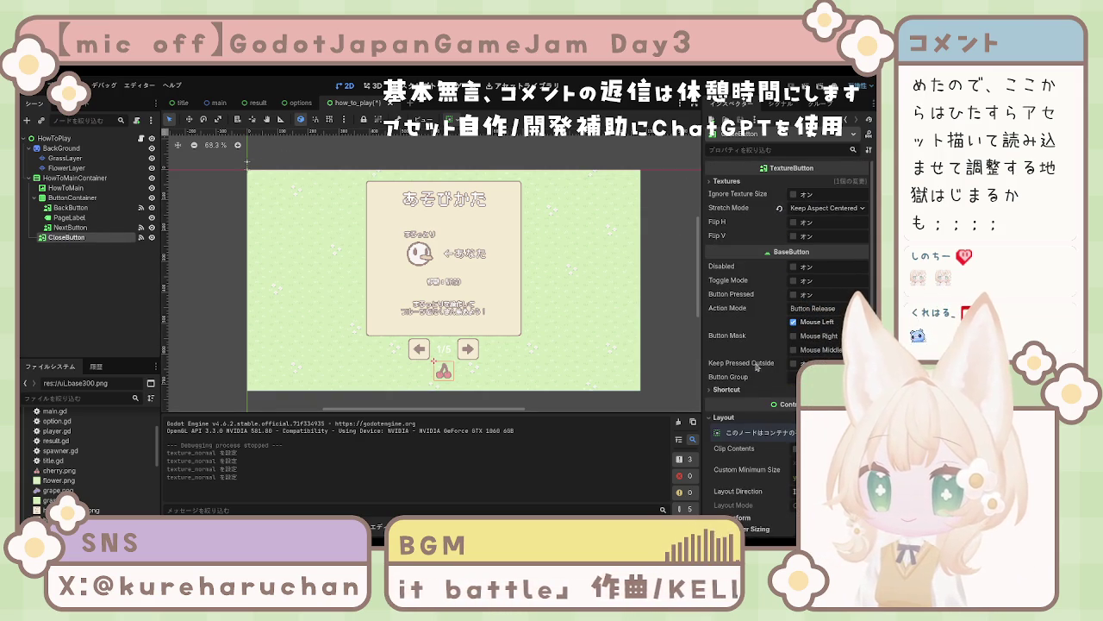
left_click(725, 181)
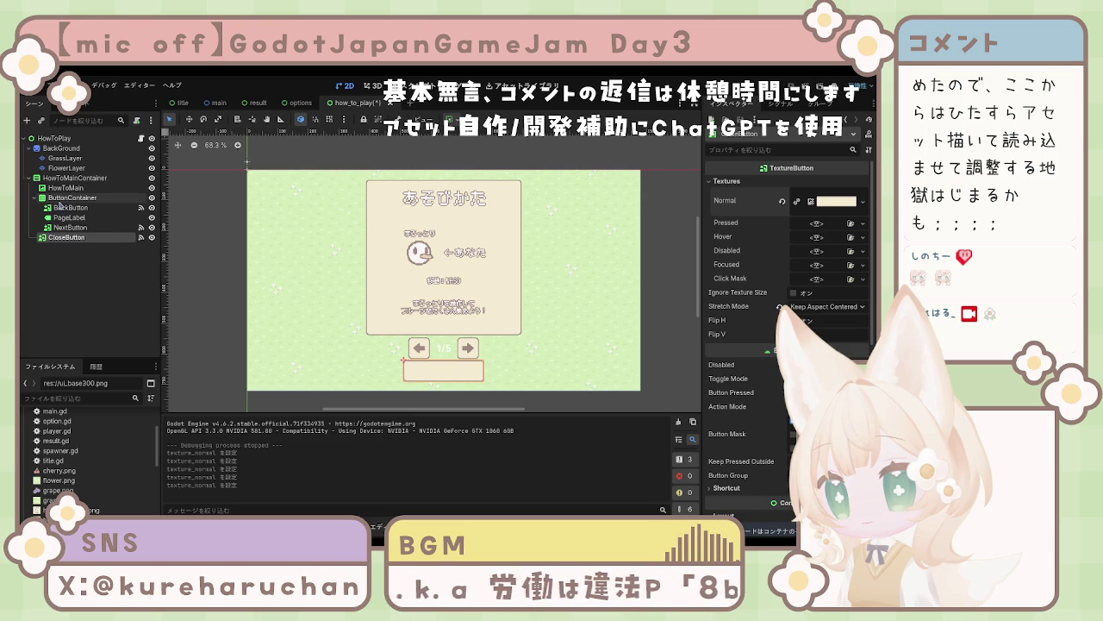
left_click(73, 178)
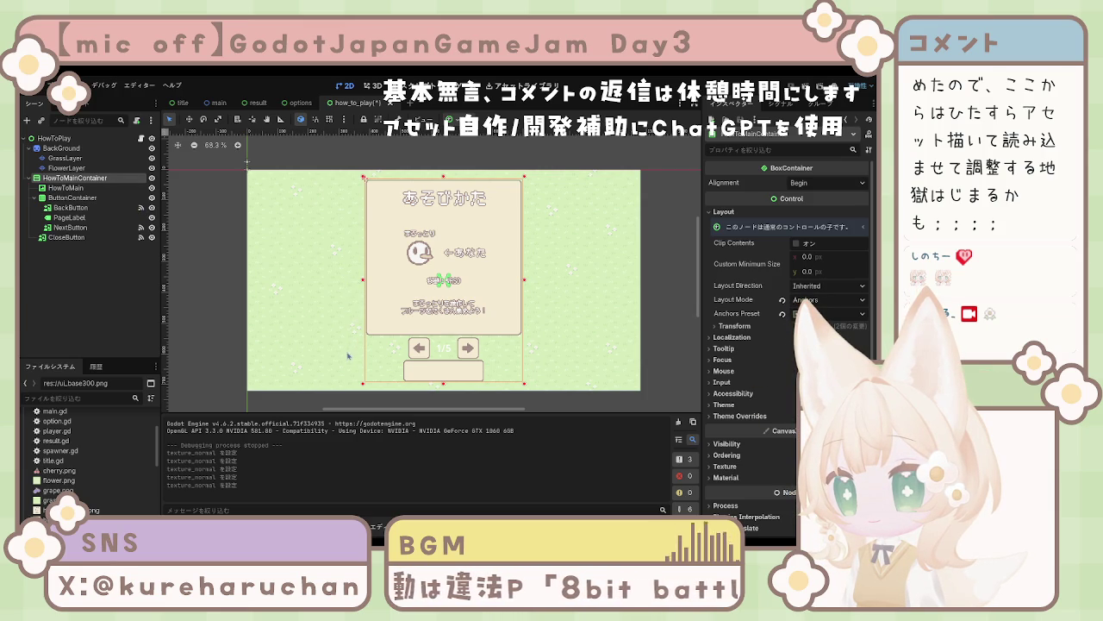
Step: Add a Label under HowToMainContainer and wrap it with CloseButton in a new BoxContainer
key("ctrl+v")
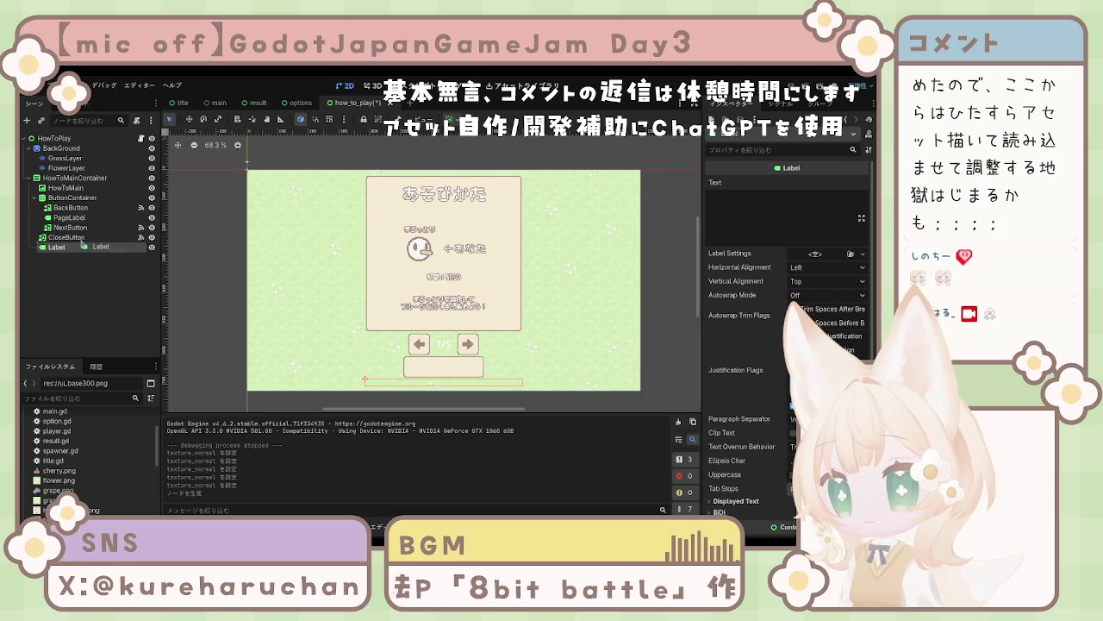
left_click_drag(78, 248, 72, 243)
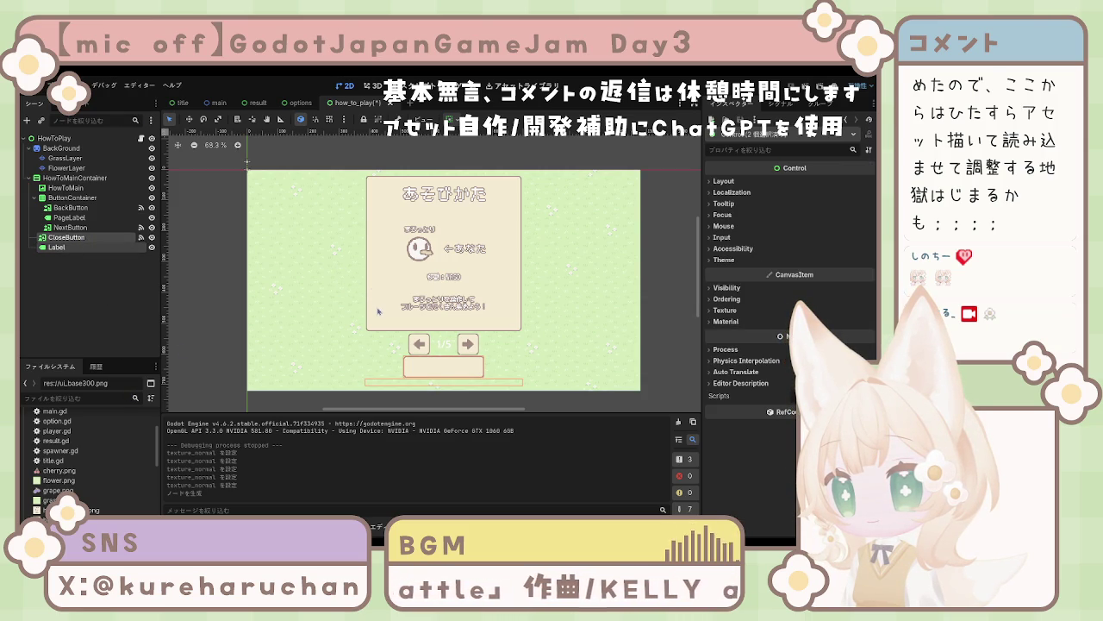
left_click(389, 457)
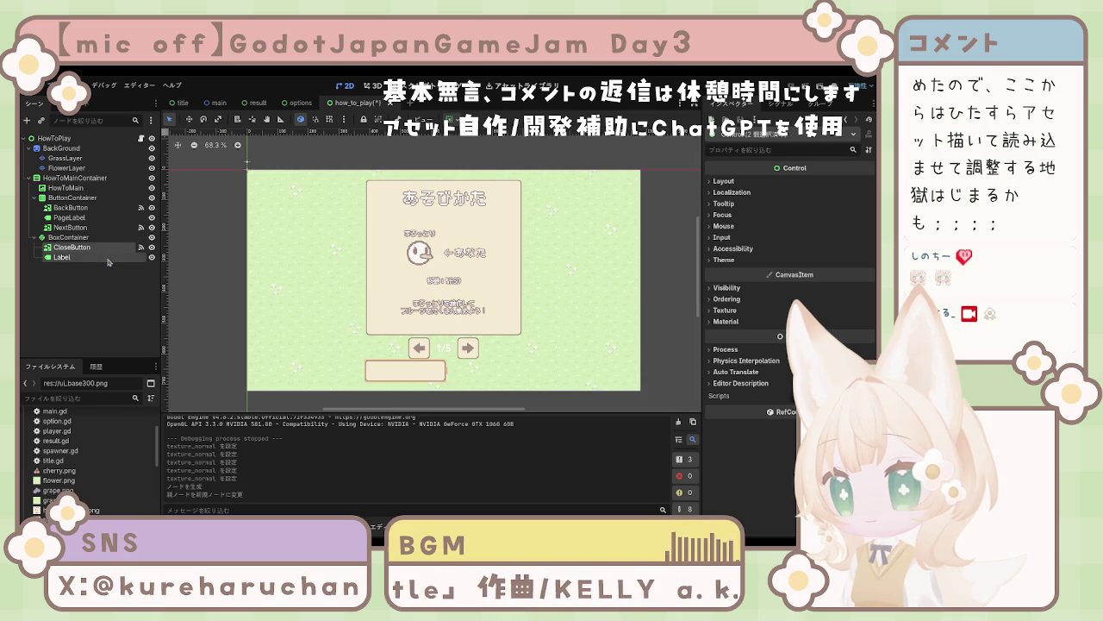
Step: Change the new container's type to Node2D
left_click(69, 257)
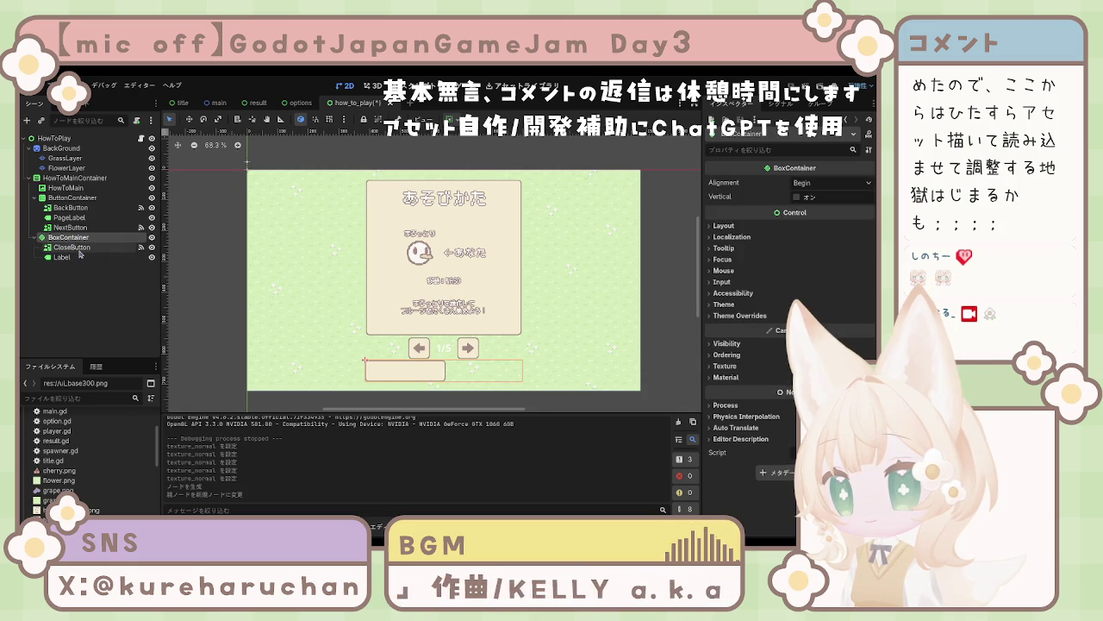
left_click(73, 247)
left_click(78, 238)
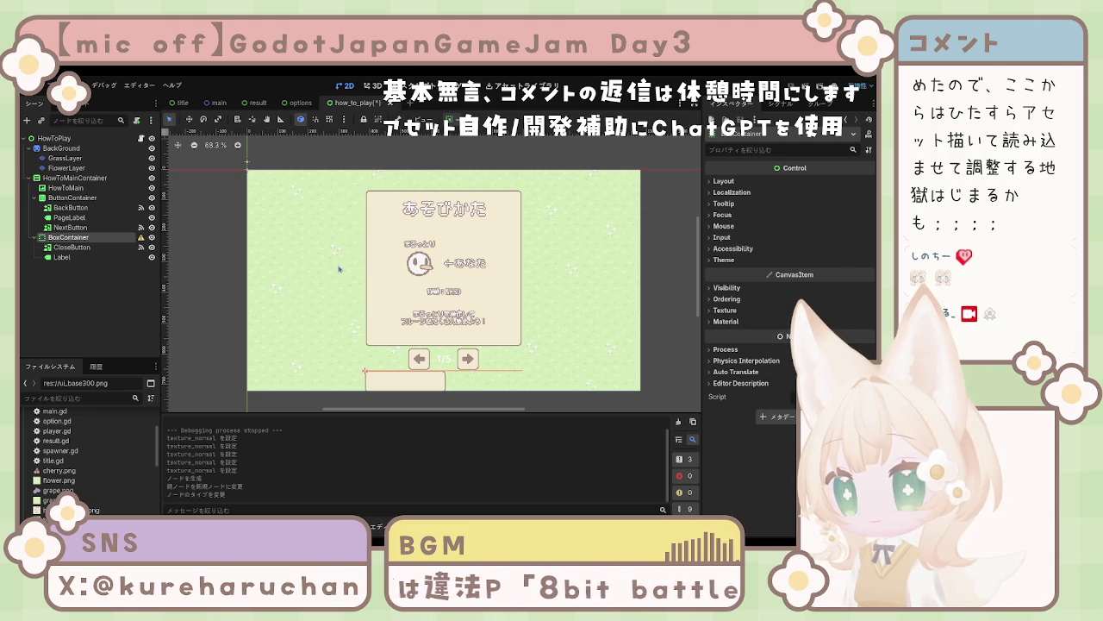
key("ctrl+z")
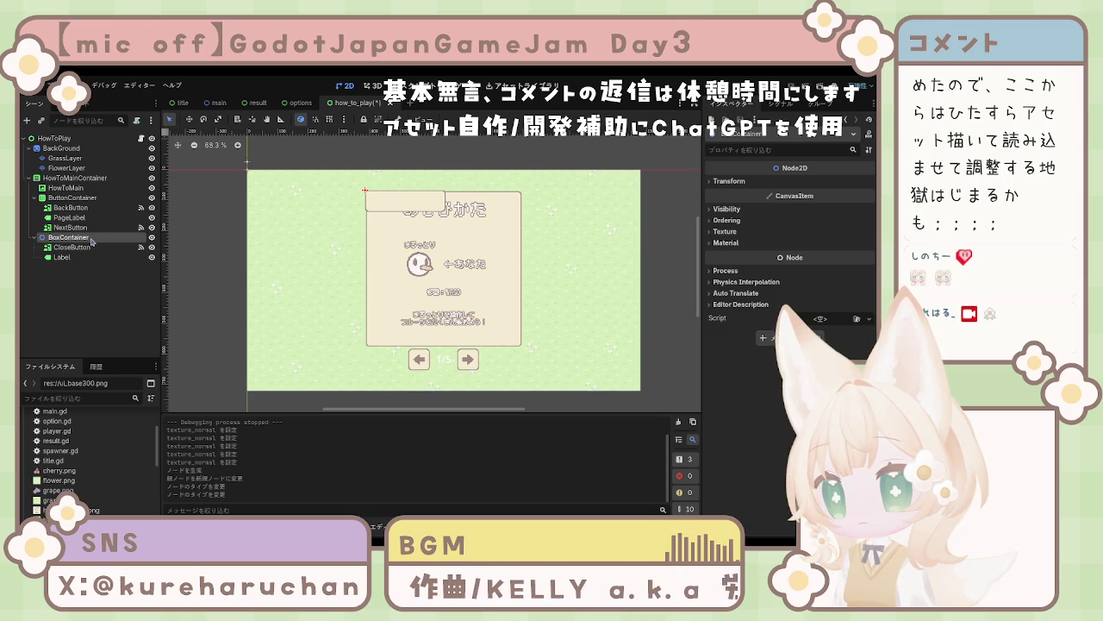
left_click(293, 103)
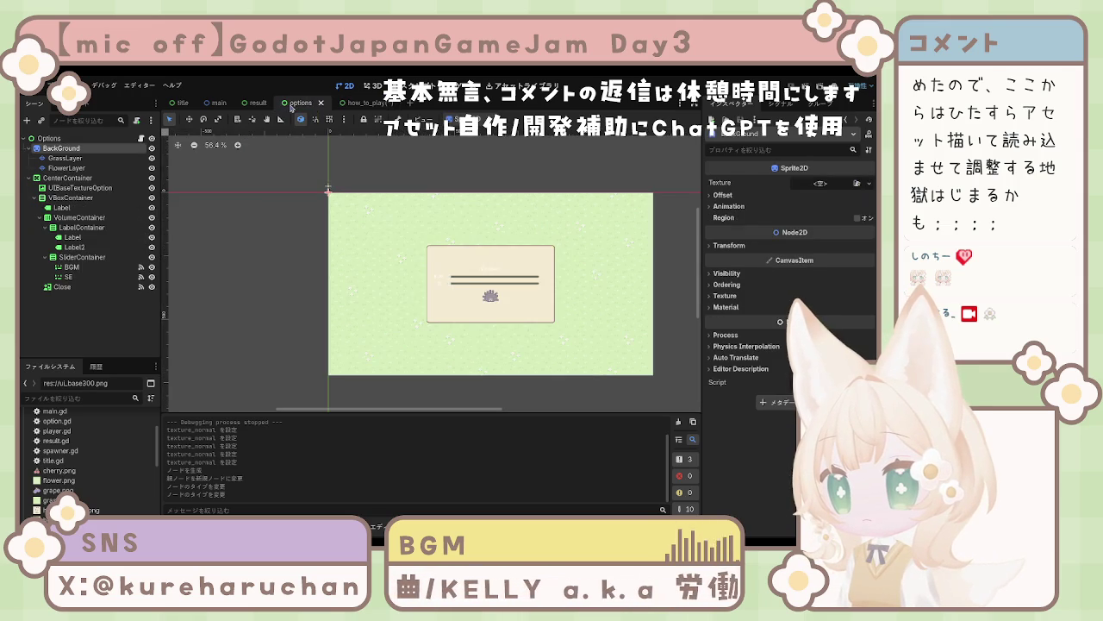
left_click(256, 105)
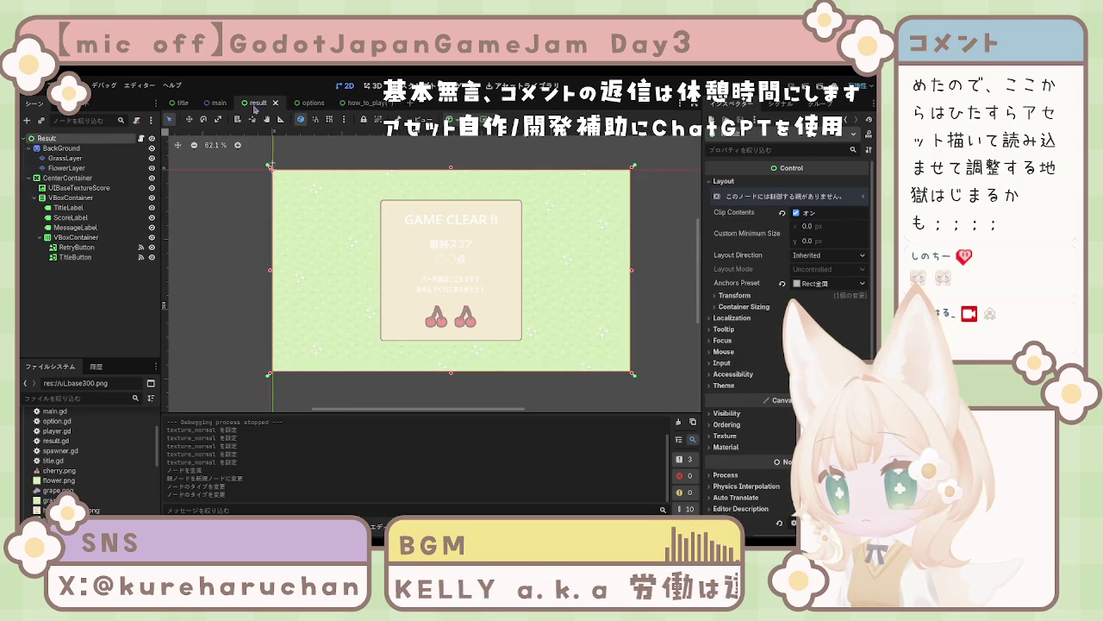
left_click(217, 103)
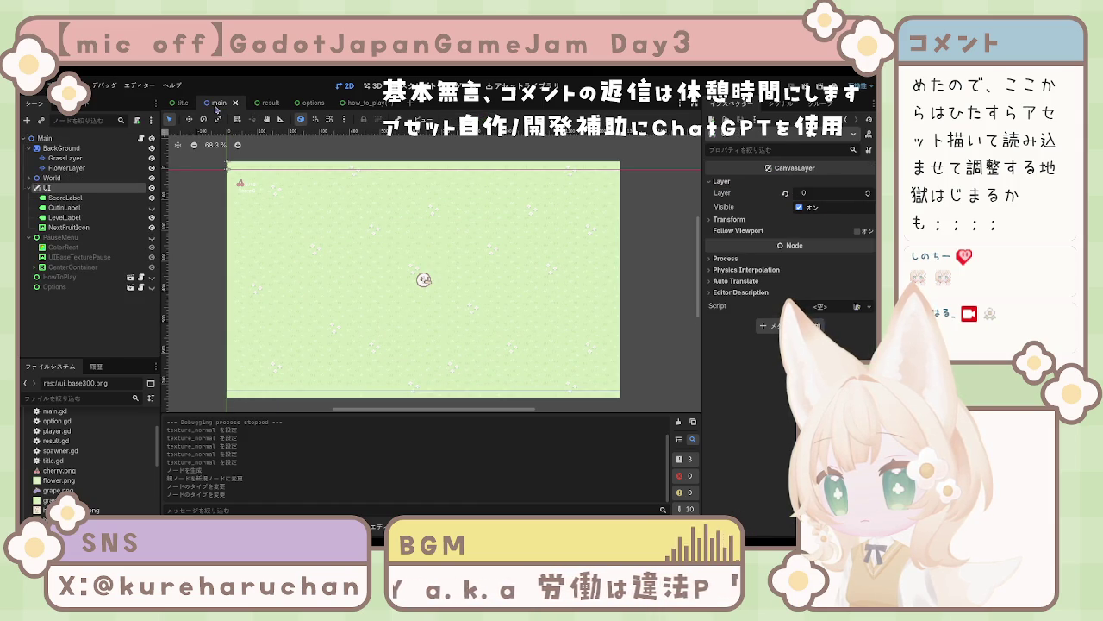
left_click(179, 104)
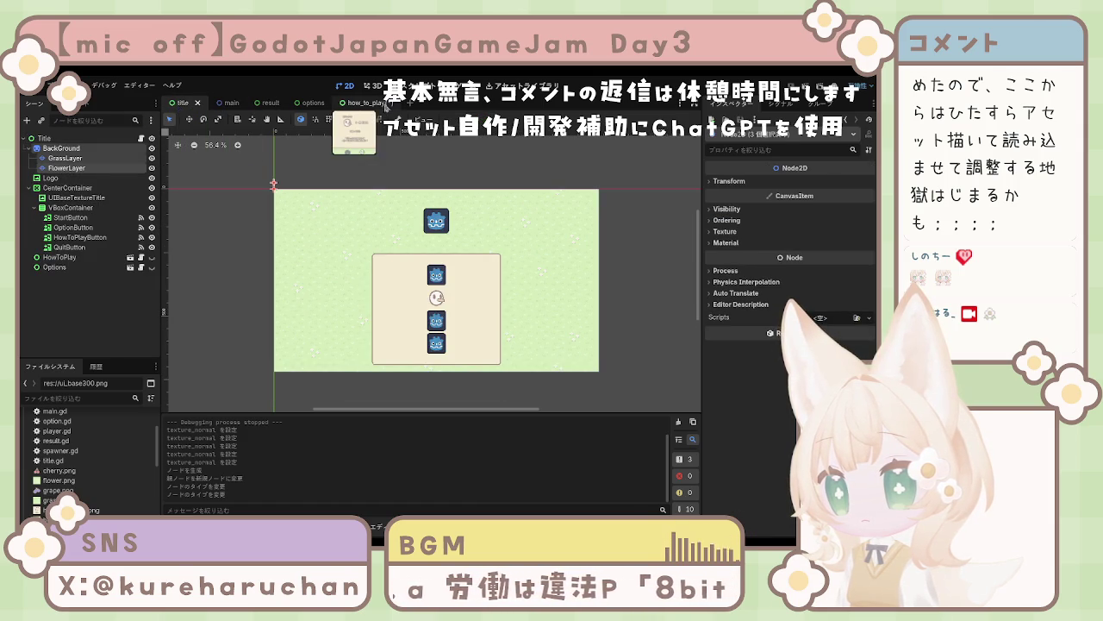
left_click(357, 104)
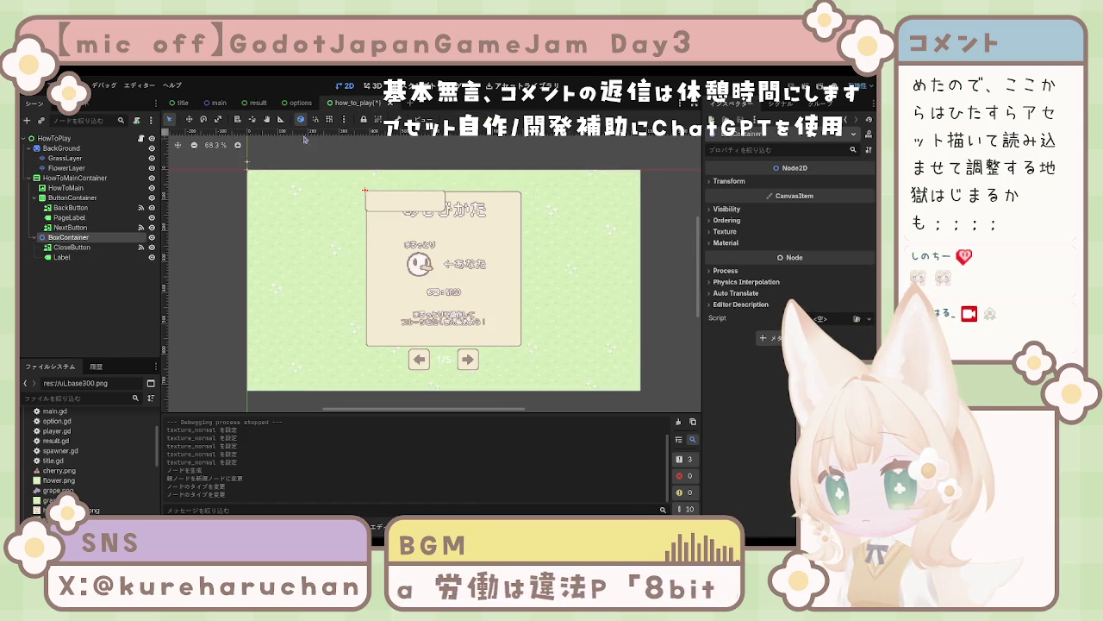
left_click(399, 204)
left_click(86, 256)
left_click(94, 247)
left_click(95, 255)
left_click(93, 247)
left_click(93, 237)
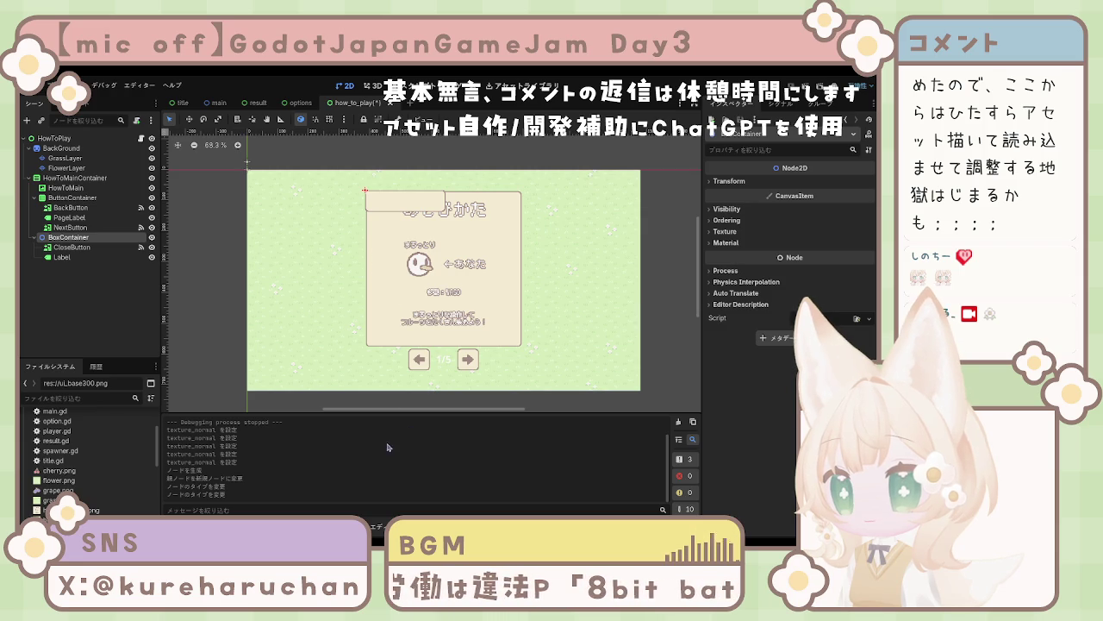
key("ctrl+shift+z")
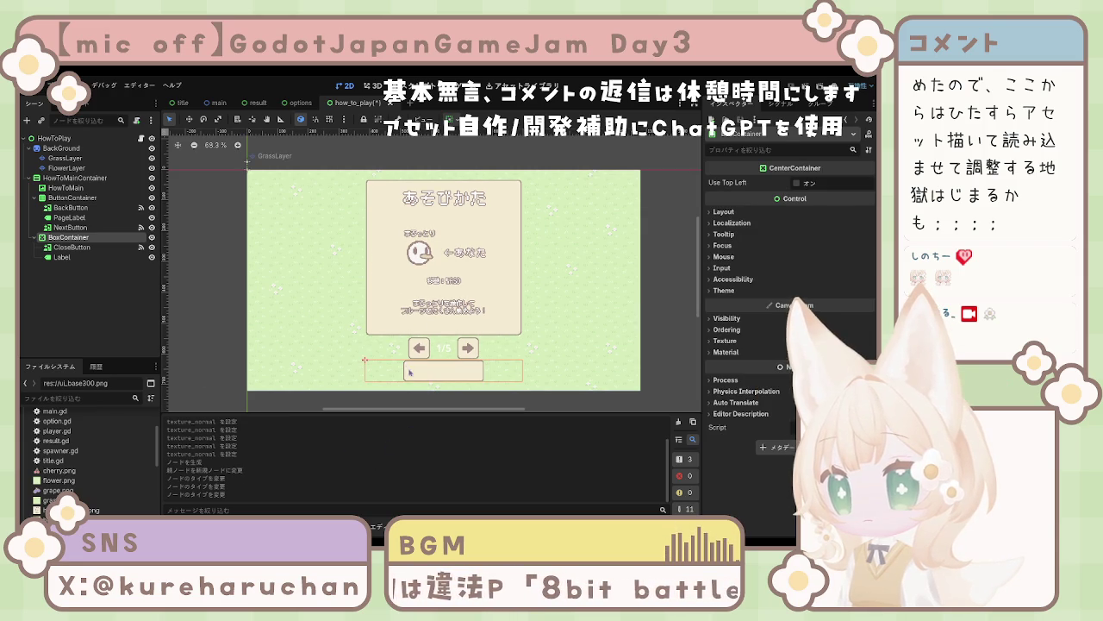
Step: Check the container's layout and transform settings in the Inspector
left_click(722, 212)
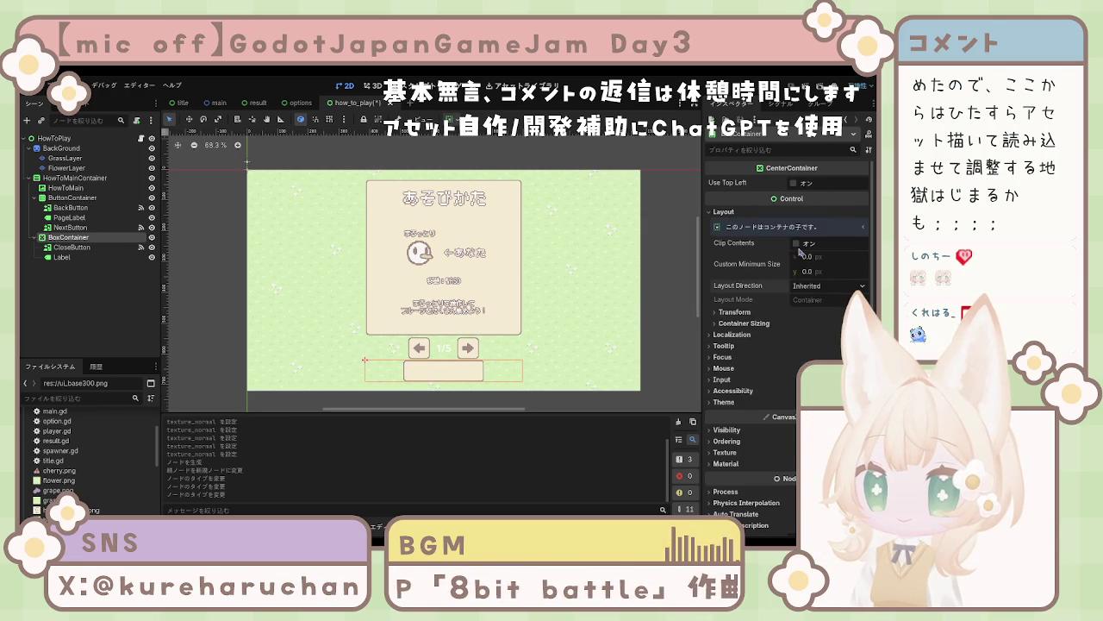
left_click(752, 314)
left_click(755, 314)
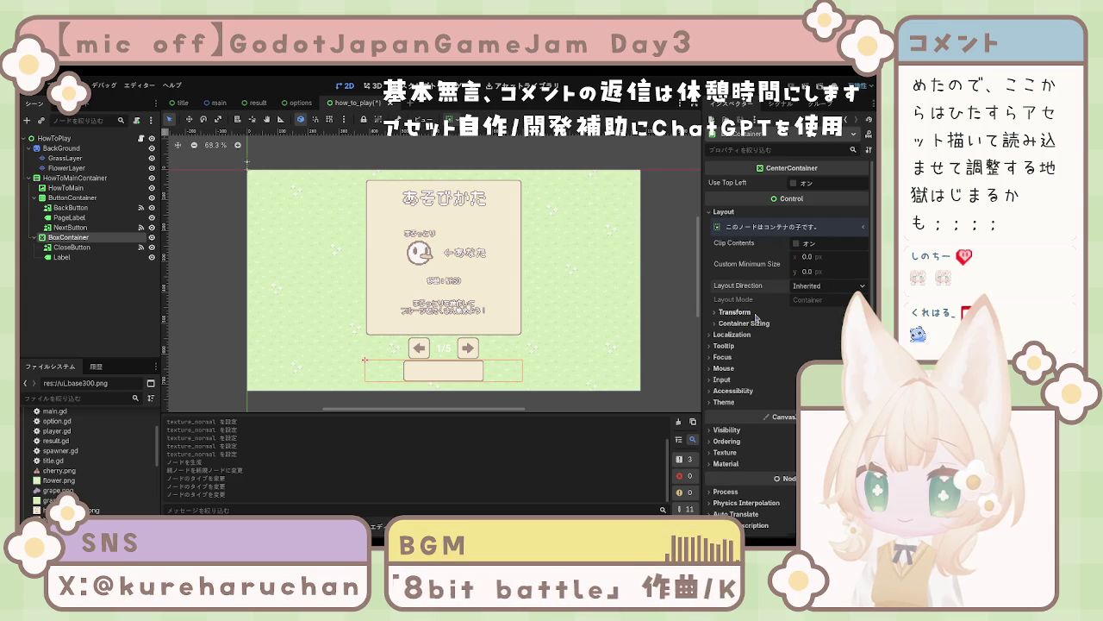
Step: Set the close button's Label text to とじる and save the how_to_play scene
left_click(74, 248)
left_click(84, 257)
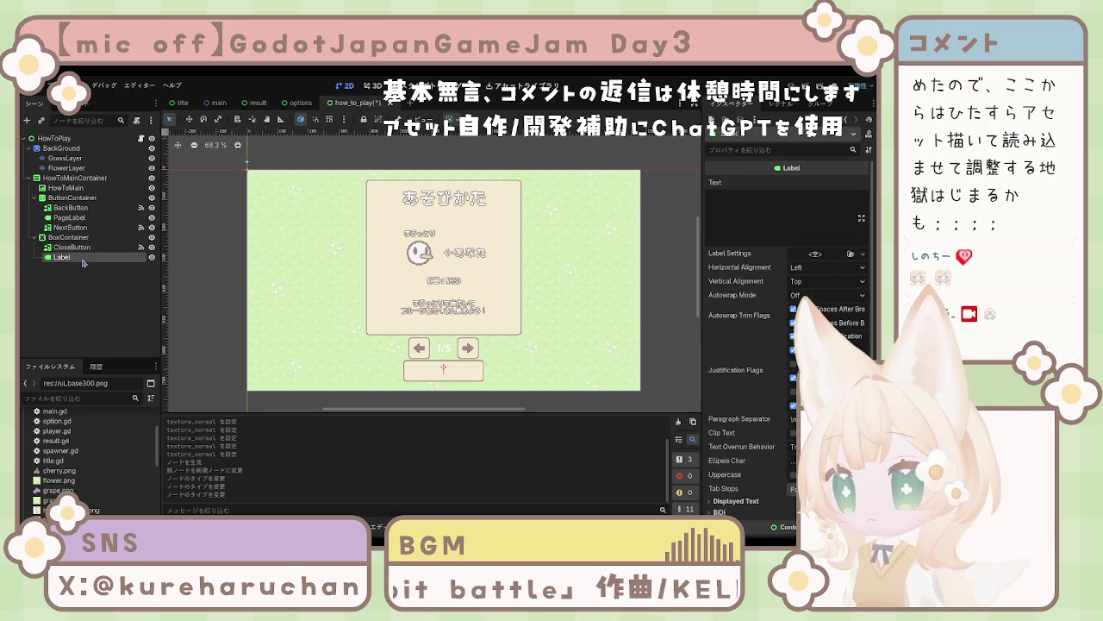
left_click(814, 218)
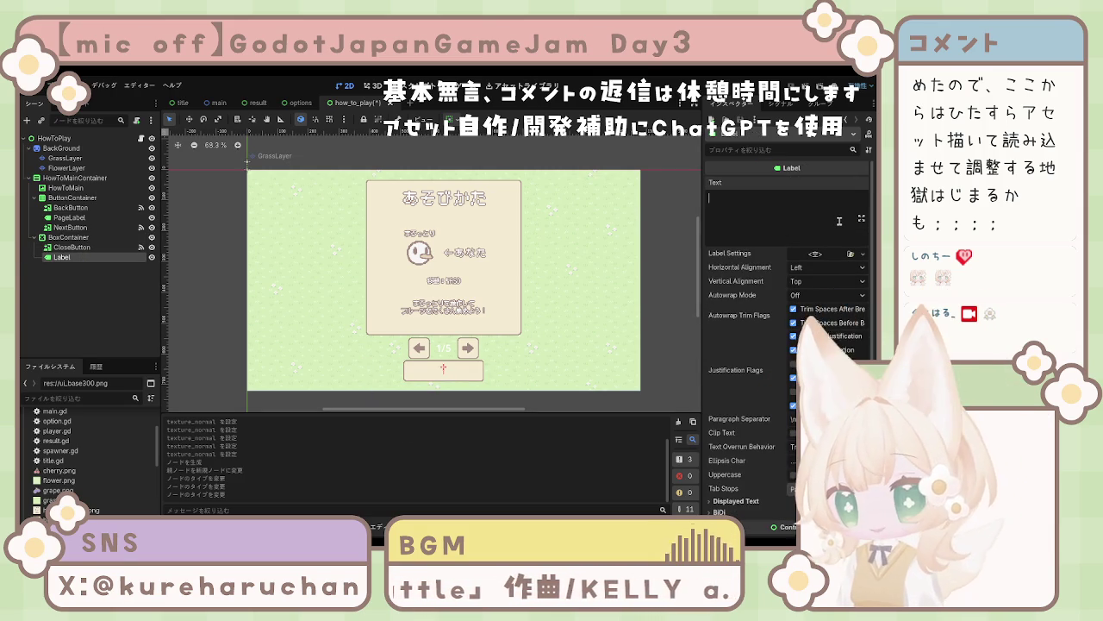
type("もどる")
key("Return")
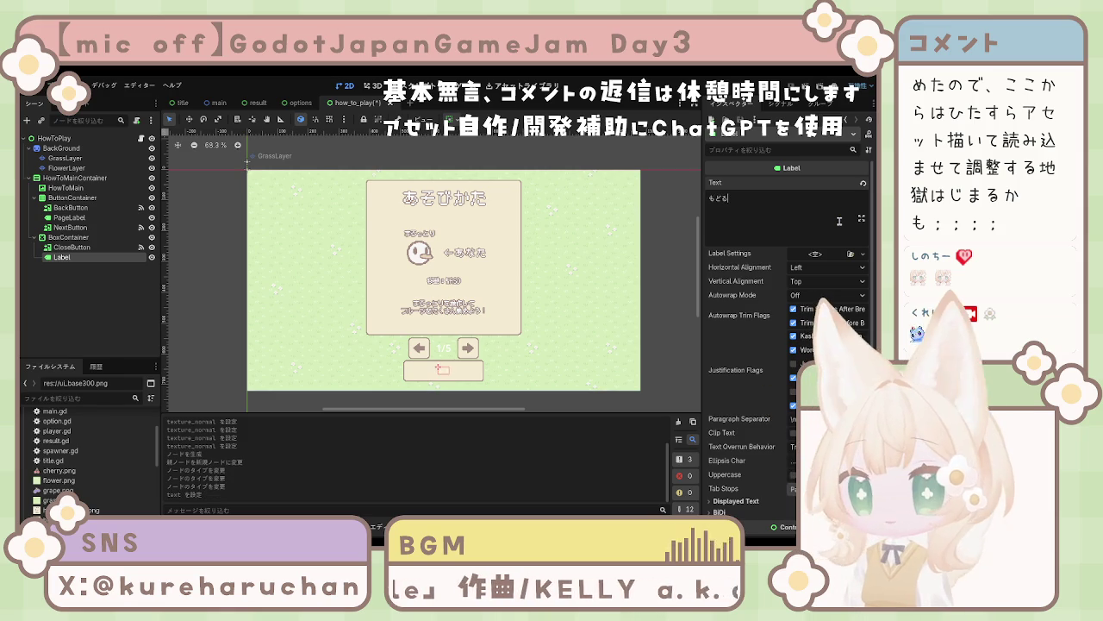
key("BackSpace")
type("とじりょ")
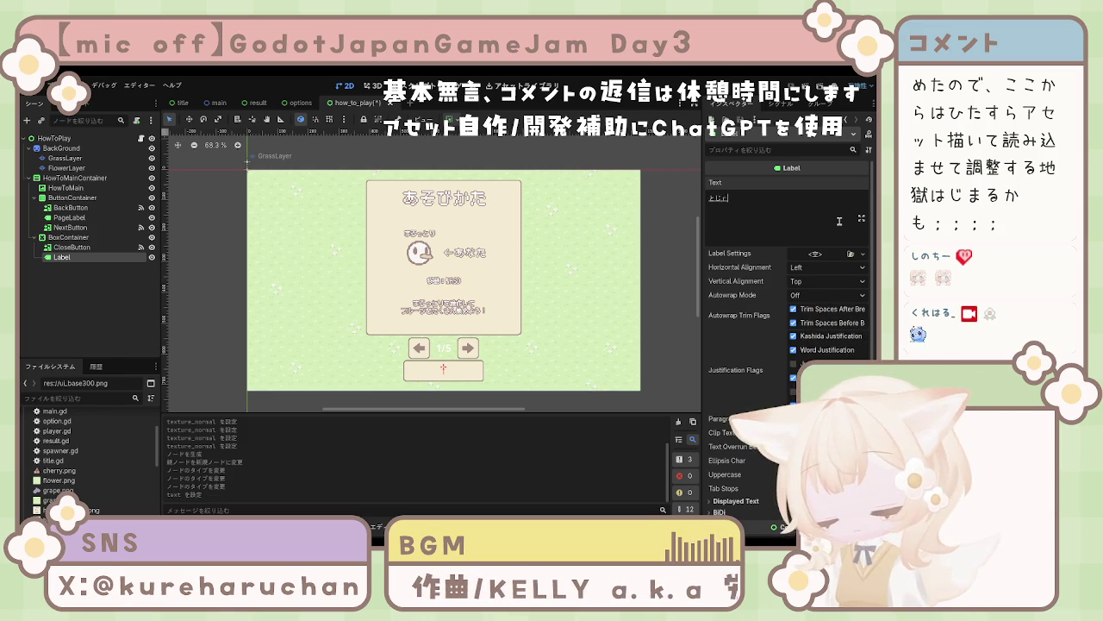
key("BackSpace")
key("BackSpace")
type("る")
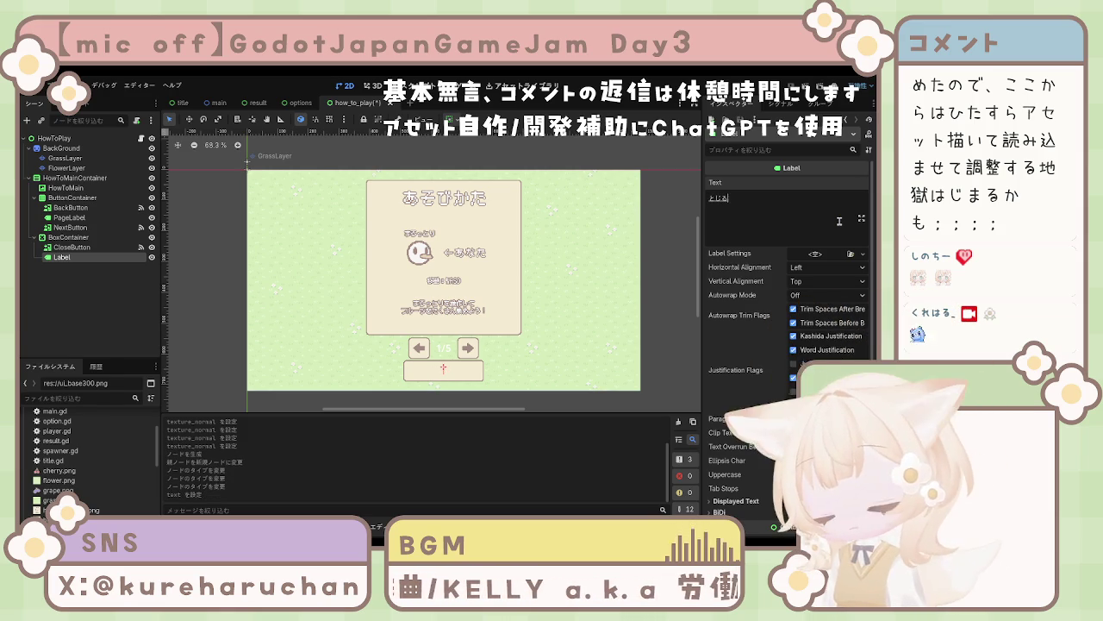
key("Return")
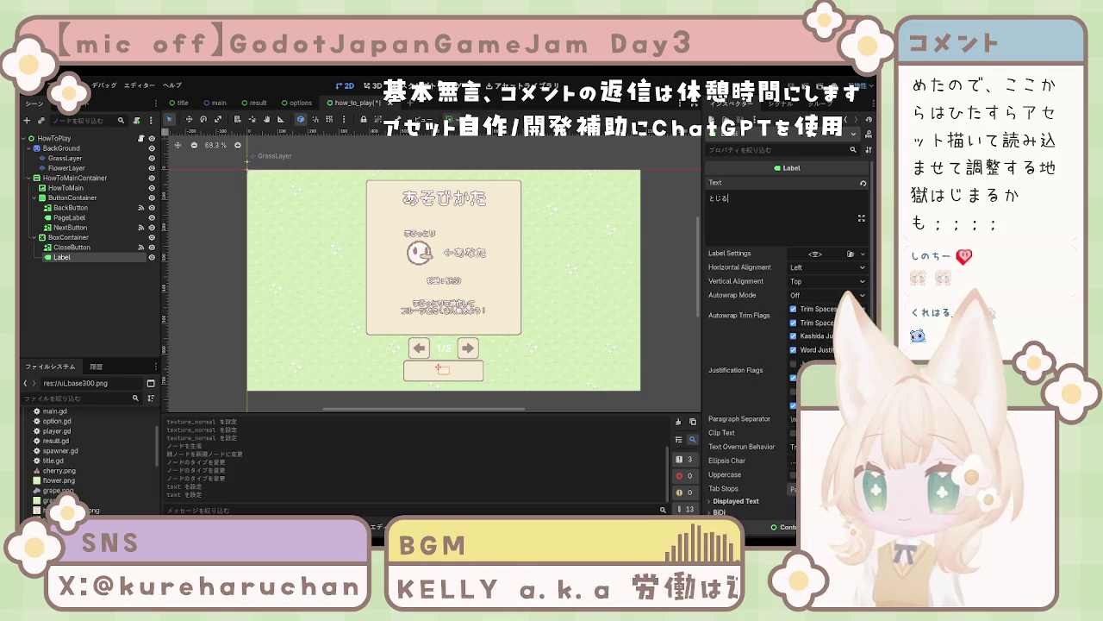
key("ctrl+s")
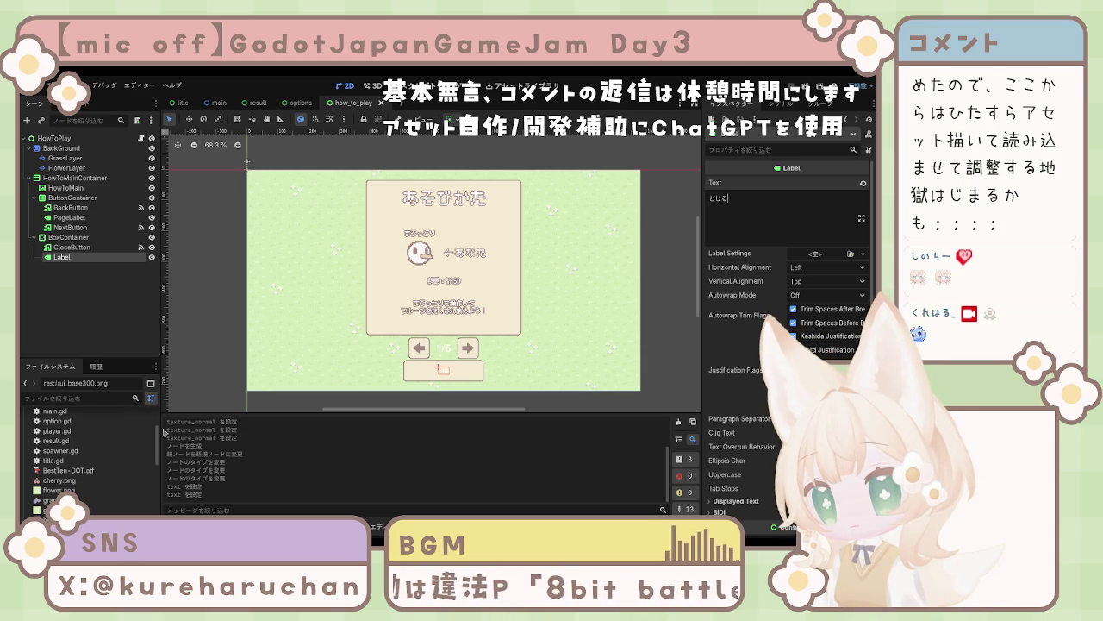
Step: Sort the FileSystem project files by type, ascending
left_click(151, 398)
left_click(179, 455)
left_click(151, 397)
left_click(183, 438)
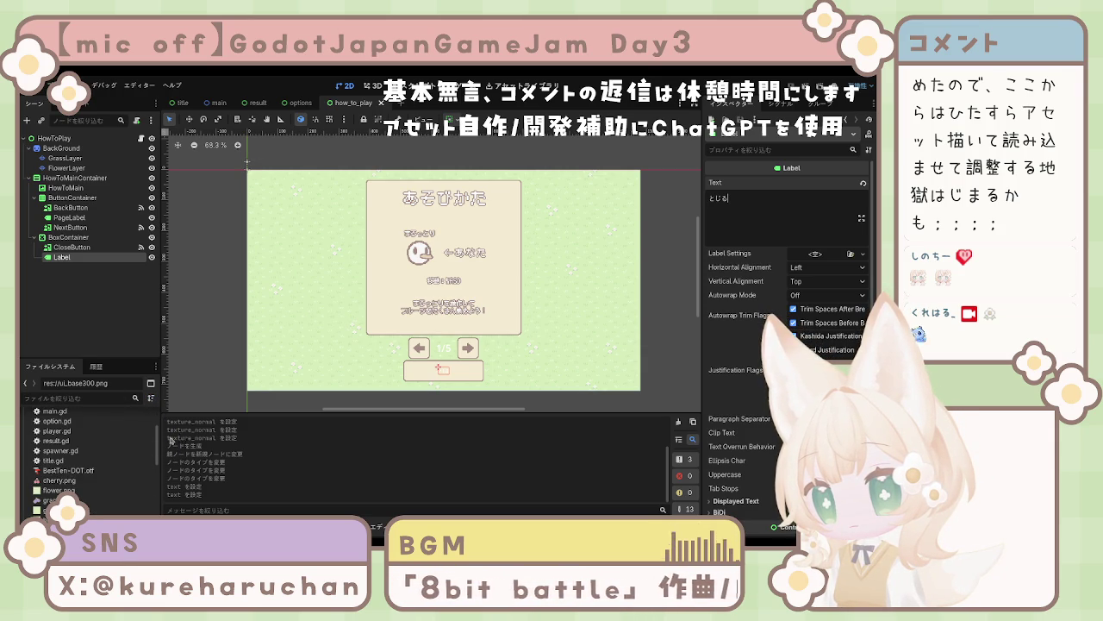
Step: Compare the project's font files and select BestTen-DOT.otf
left_click(82, 471)
scroll(82, 482, "down", 5)
scroll(52, 438, "down", 5)
left_click(129, 513)
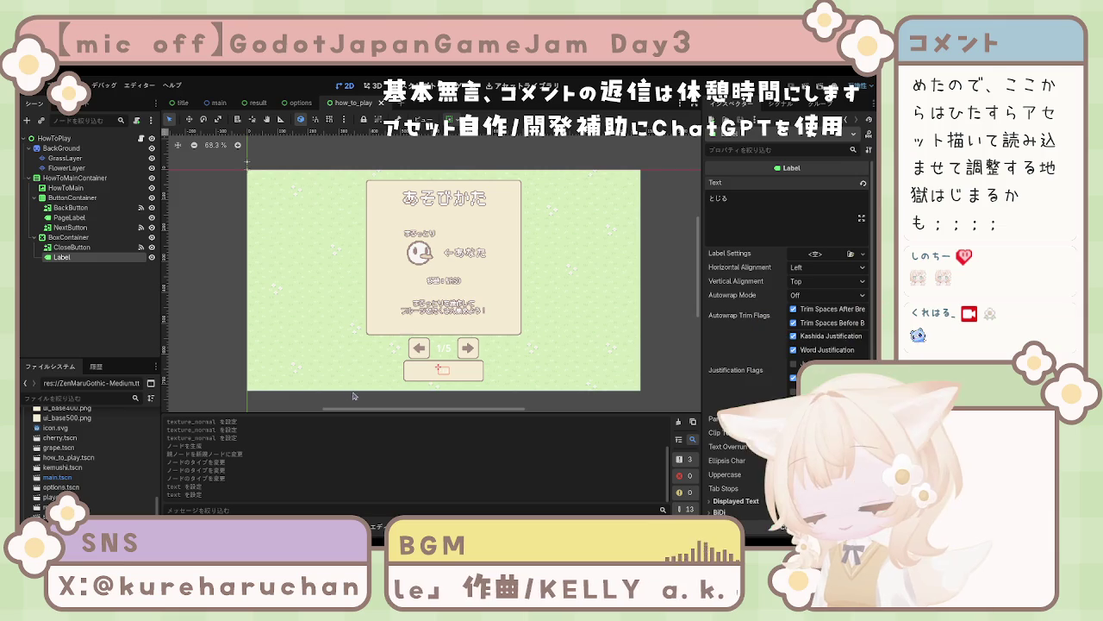
scroll(86, 457, "up", 10)
scroll(92, 480, "up", 3)
scroll(94, 491, "down", 1)
left_click(99, 500)
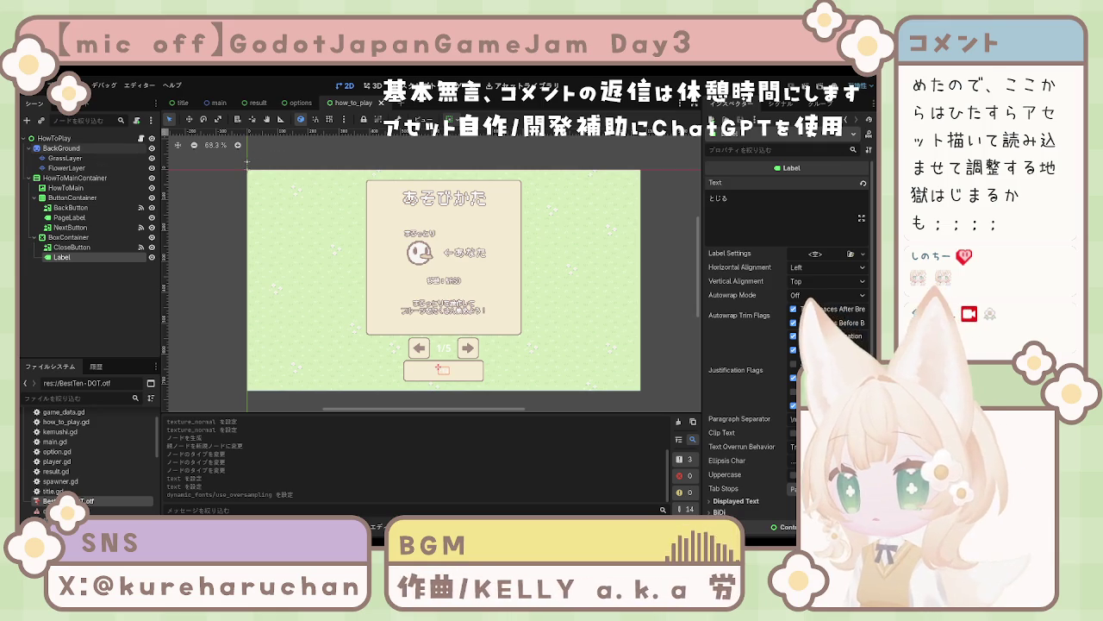
Step: Inspect the main scene's Main root node, then return to the title scene and select Title
left_click(184, 103)
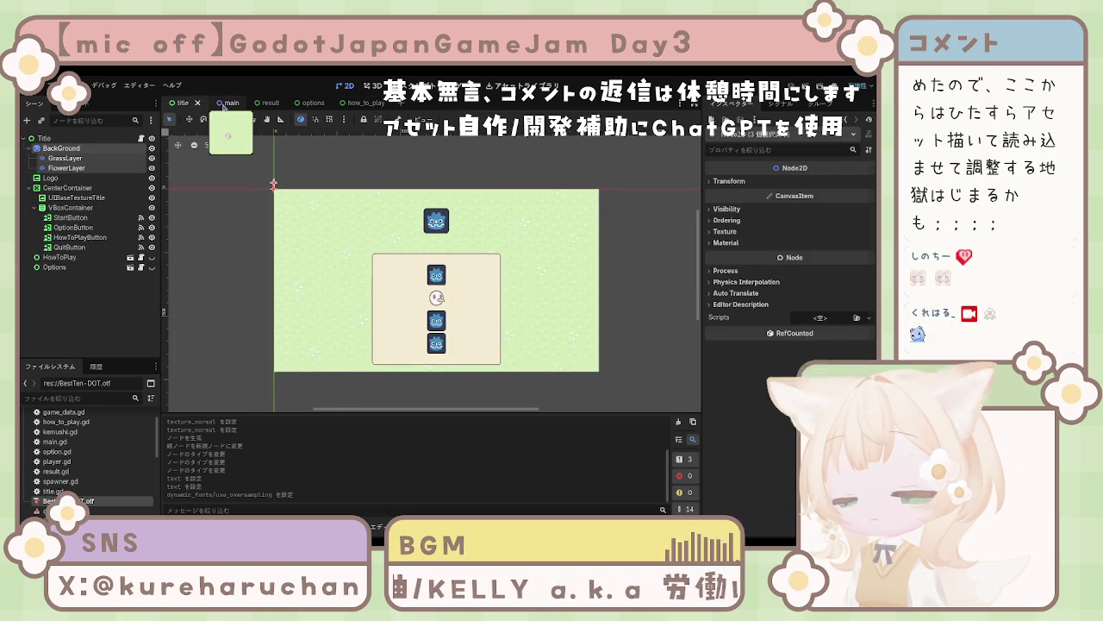
left_click(224, 104)
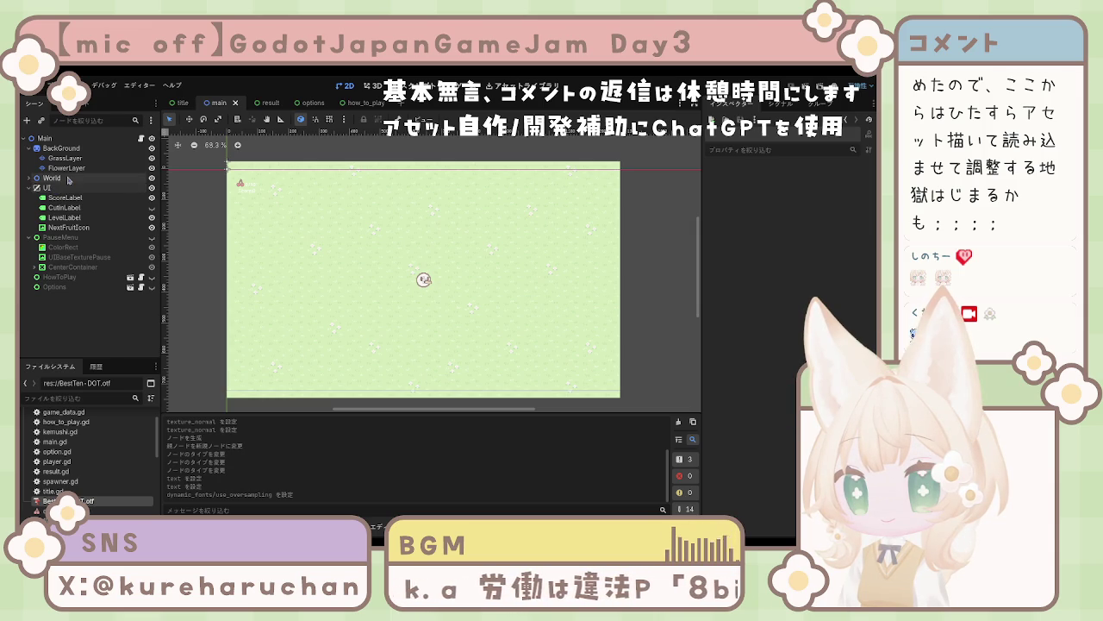
left_click(52, 139)
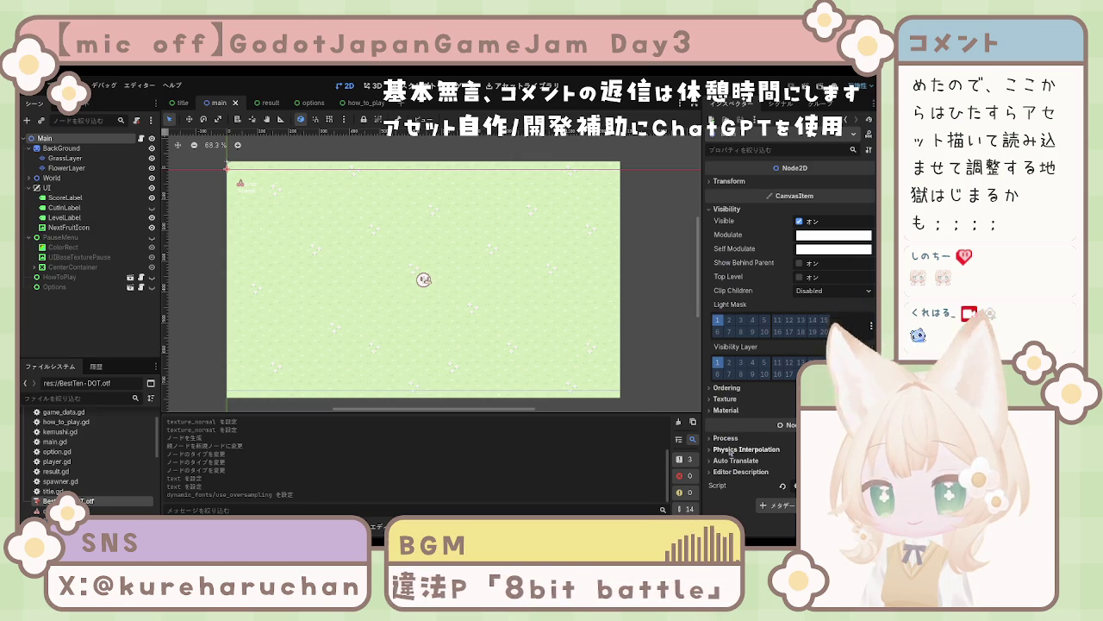
left_click(727, 399)
left_click(730, 401)
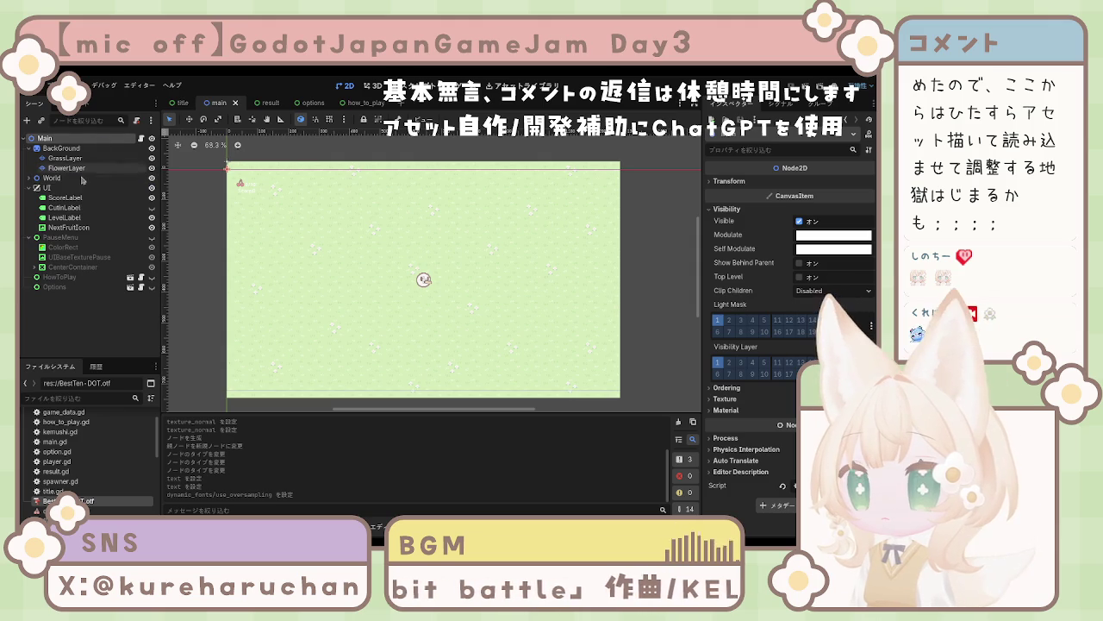
left_click(77, 337)
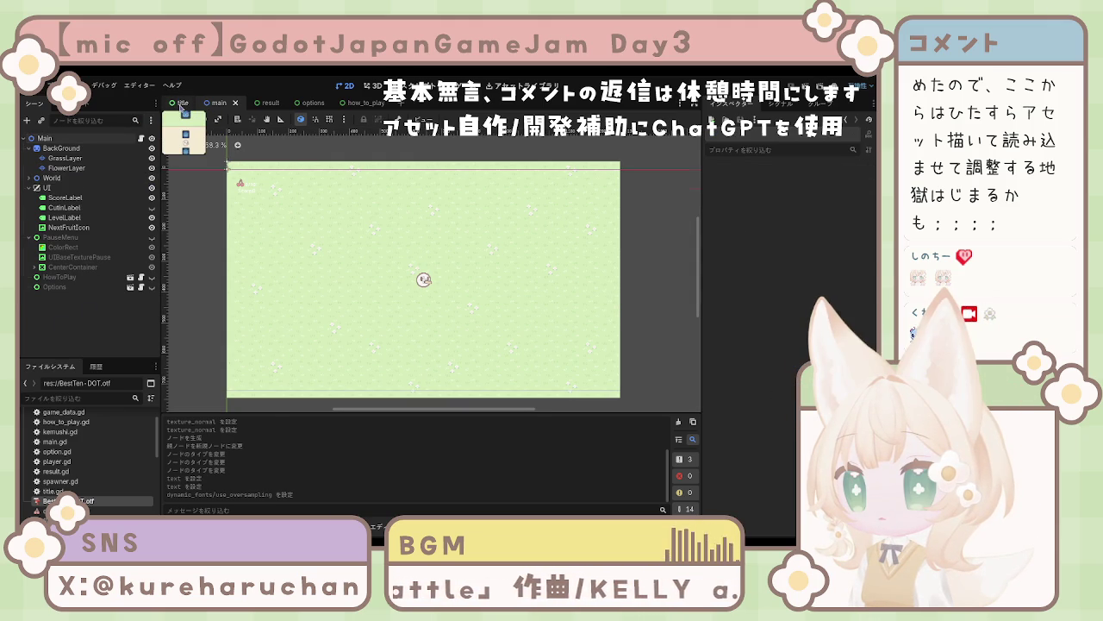
left_click(180, 104)
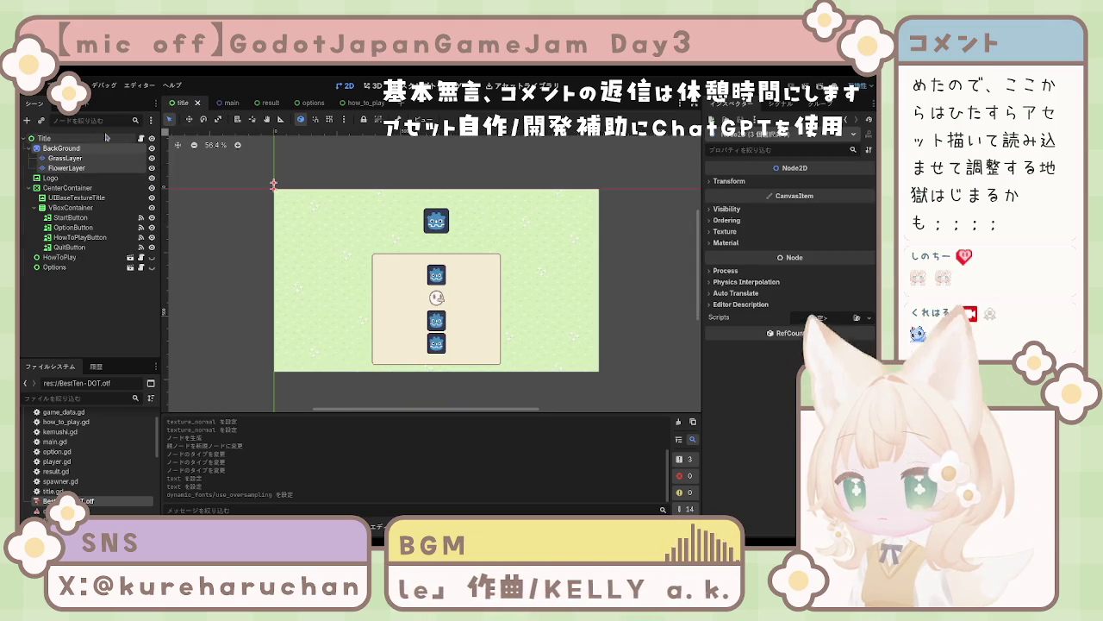
left_click(551, 284)
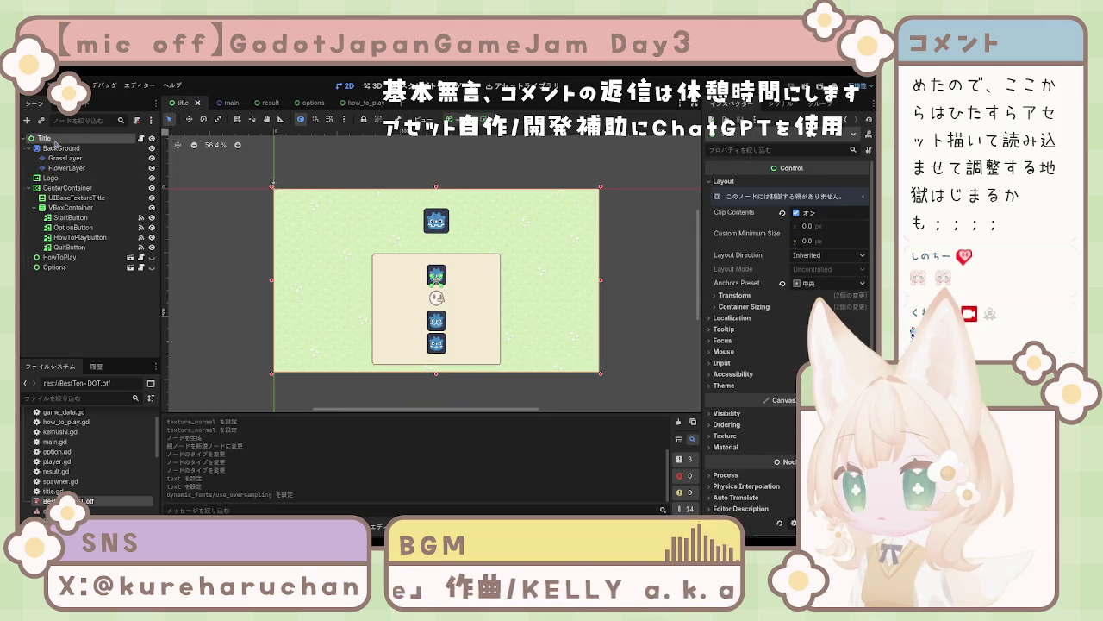
Step: Assign a New Theme to the Title node's Theme property and open it in the Theme editor
left_click(722, 386)
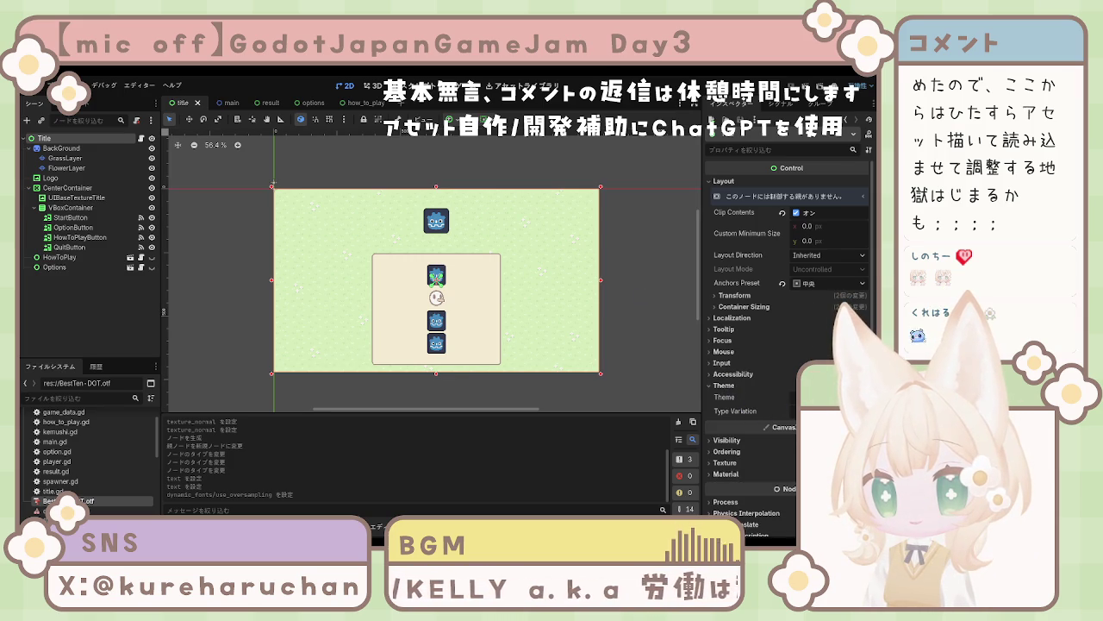
left_click(827, 397)
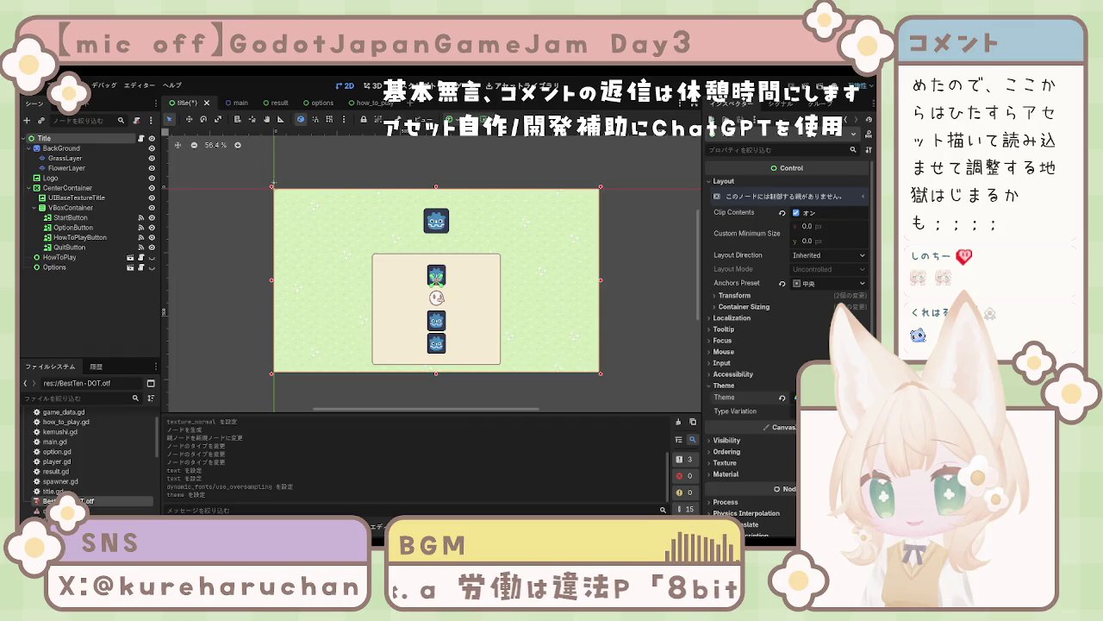
left_click(828, 397)
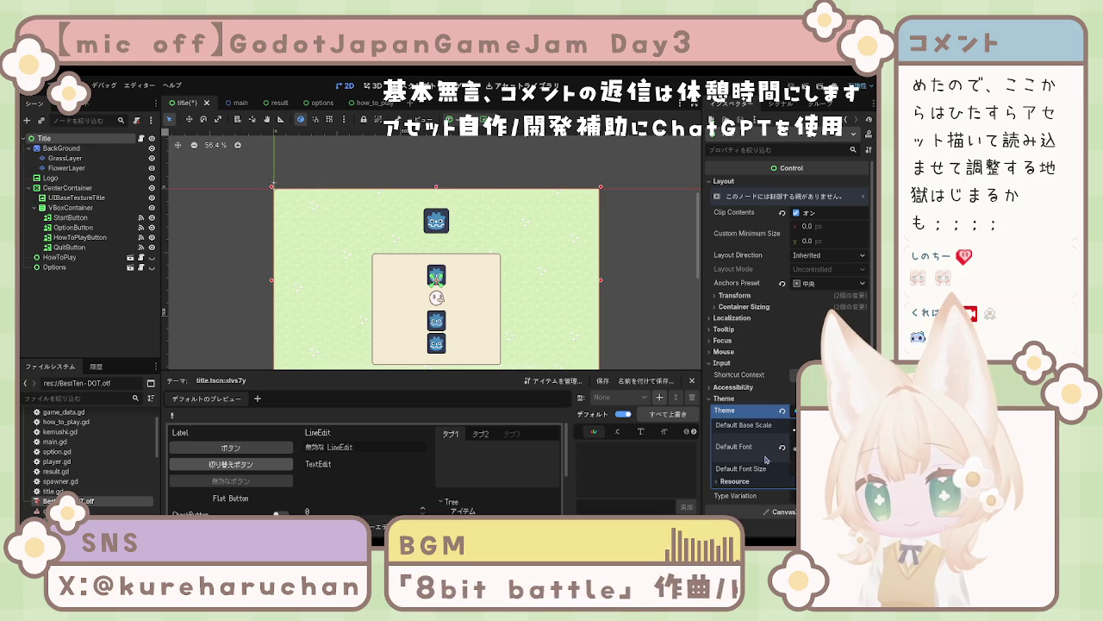
Step: Look through the new theme's Resource properties in the Inspector
scroll(765, 459, "down", 1)
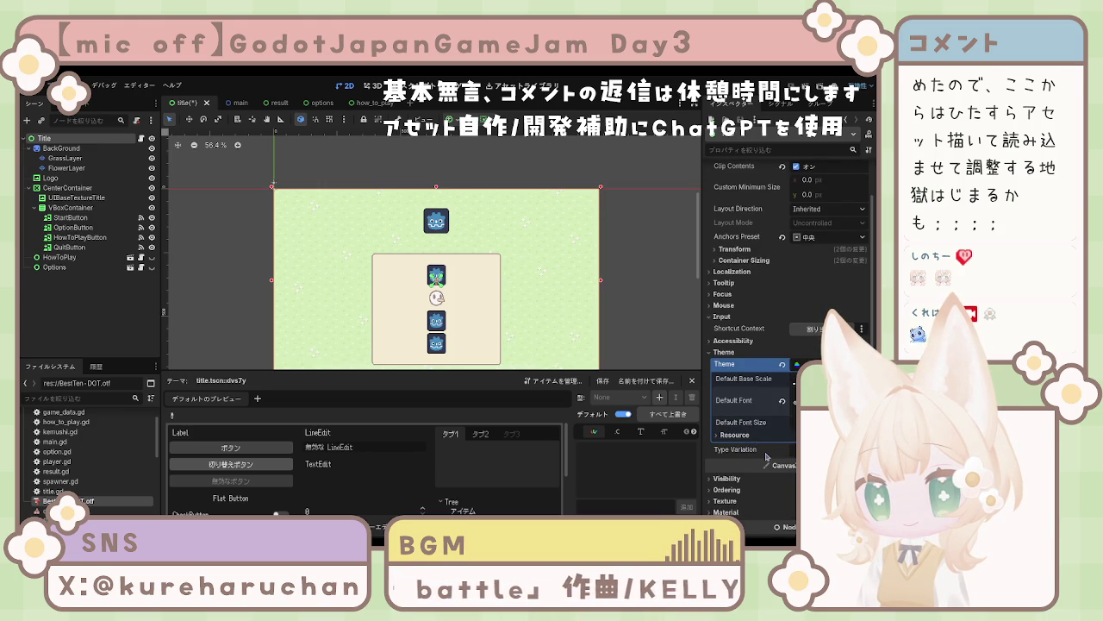
left_click(735, 435)
left_click(737, 436)
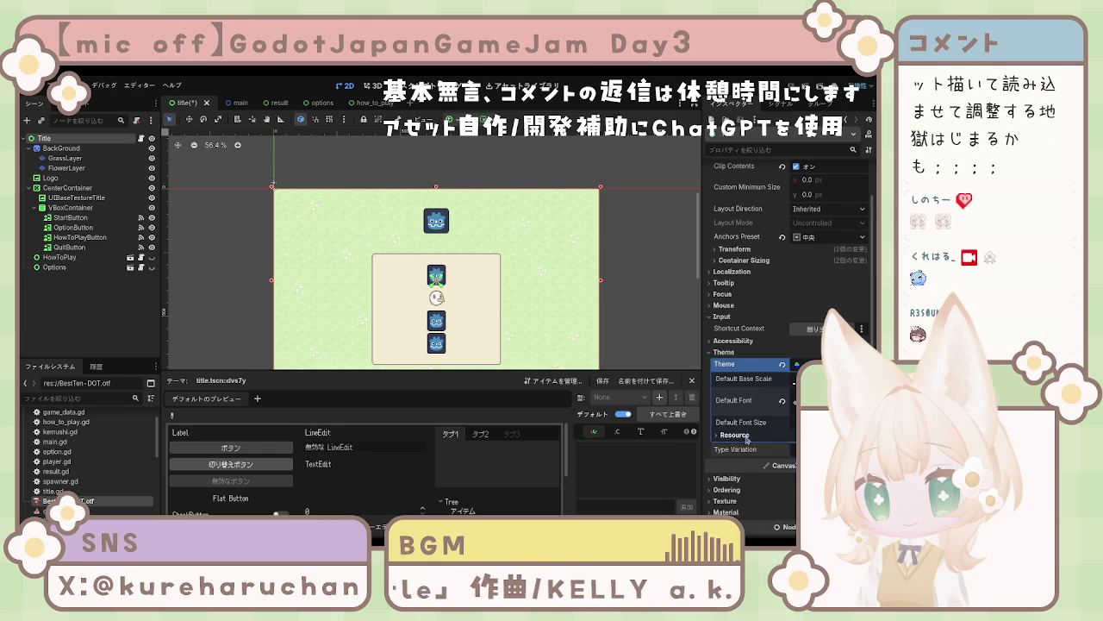
scroll(745, 437, "down", 1)
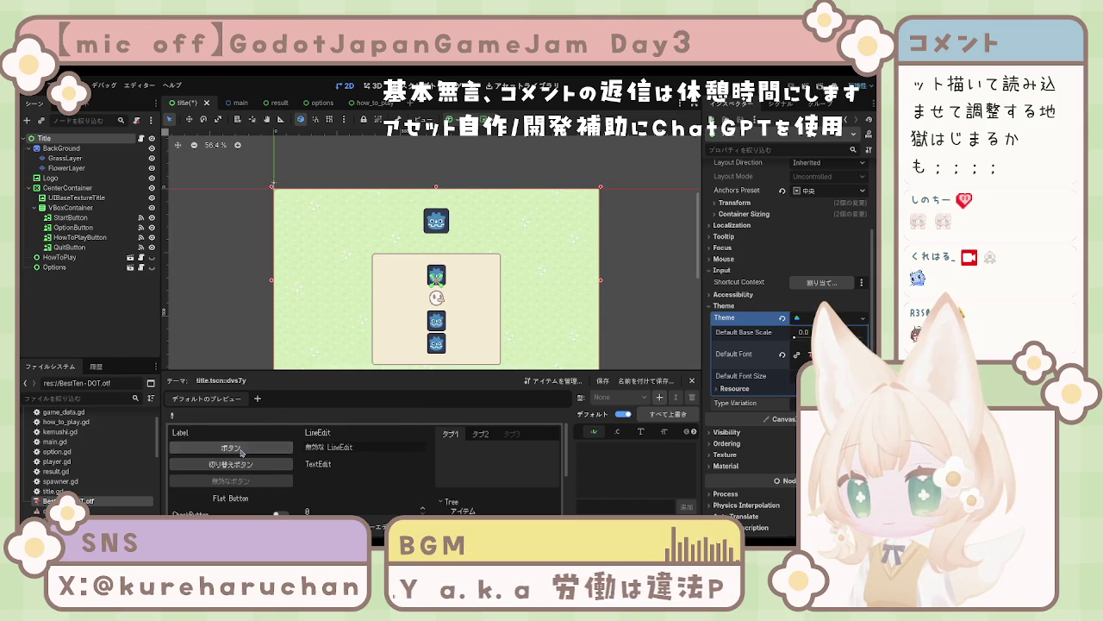
scroll(267, 482, "down", 2)
scroll(278, 478, "up", 2)
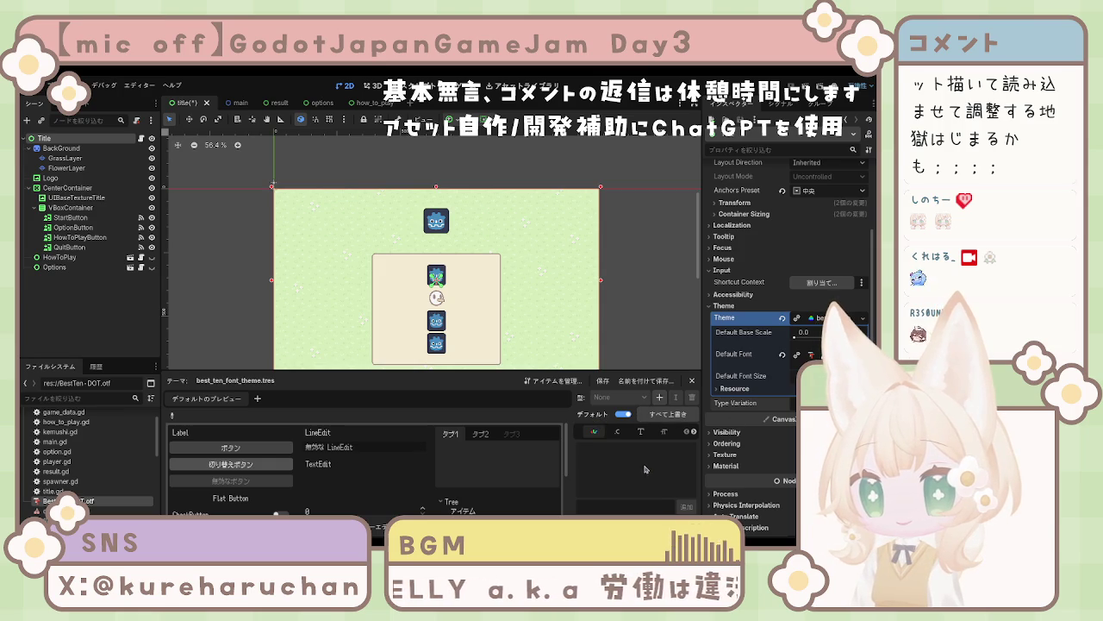
Step: Hide the Theme editor panel, deselect all nodes, and save the title scene
left_click(692, 381)
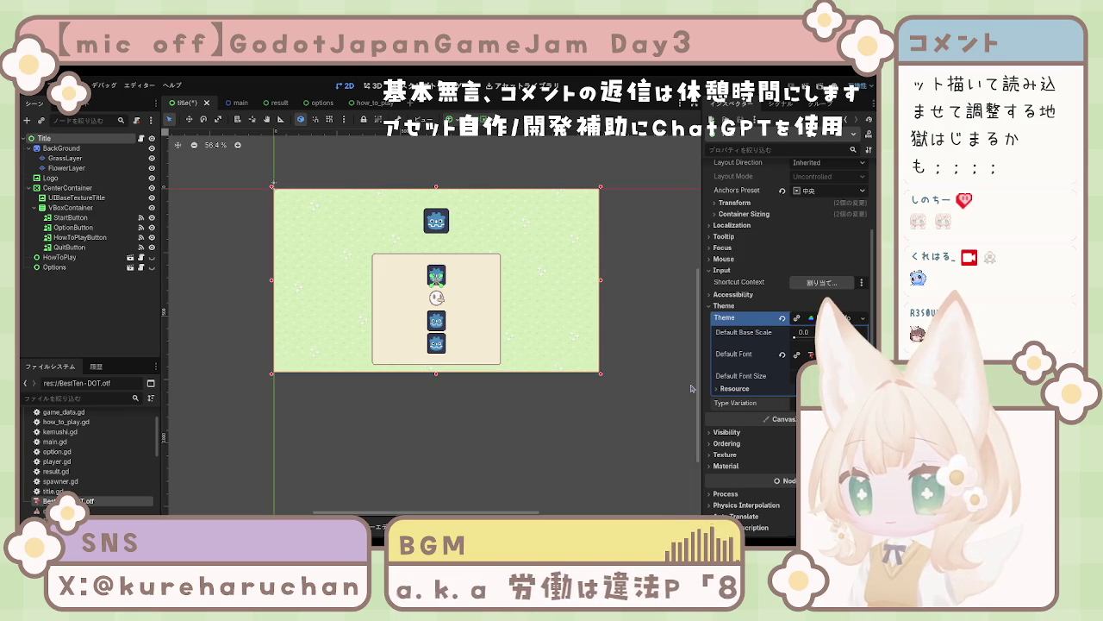
left_click(642, 416)
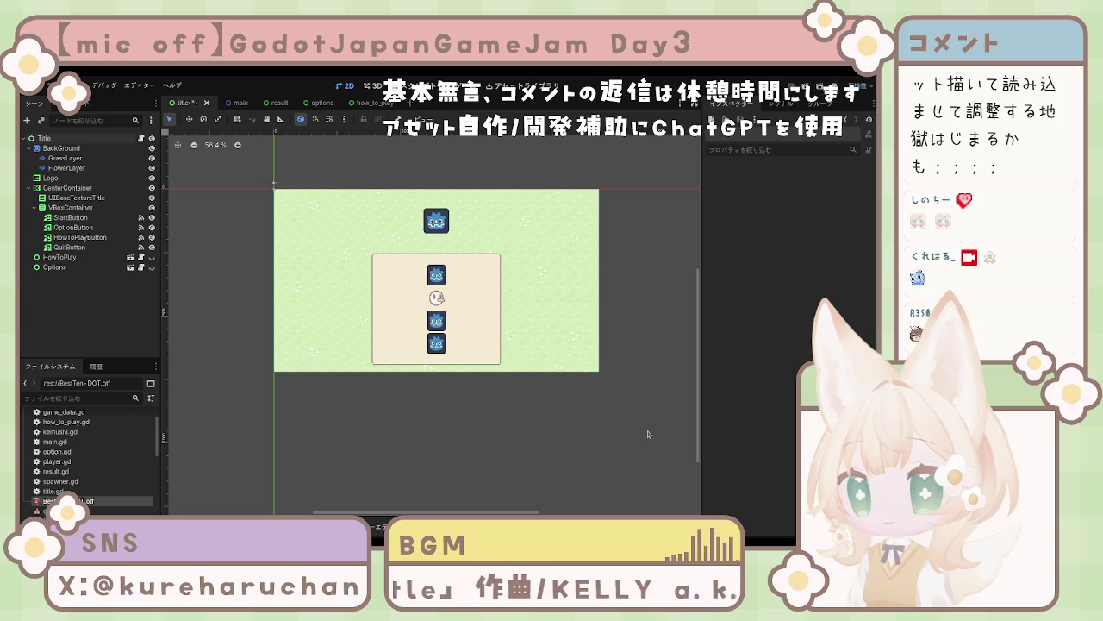
key("ctrl+s")
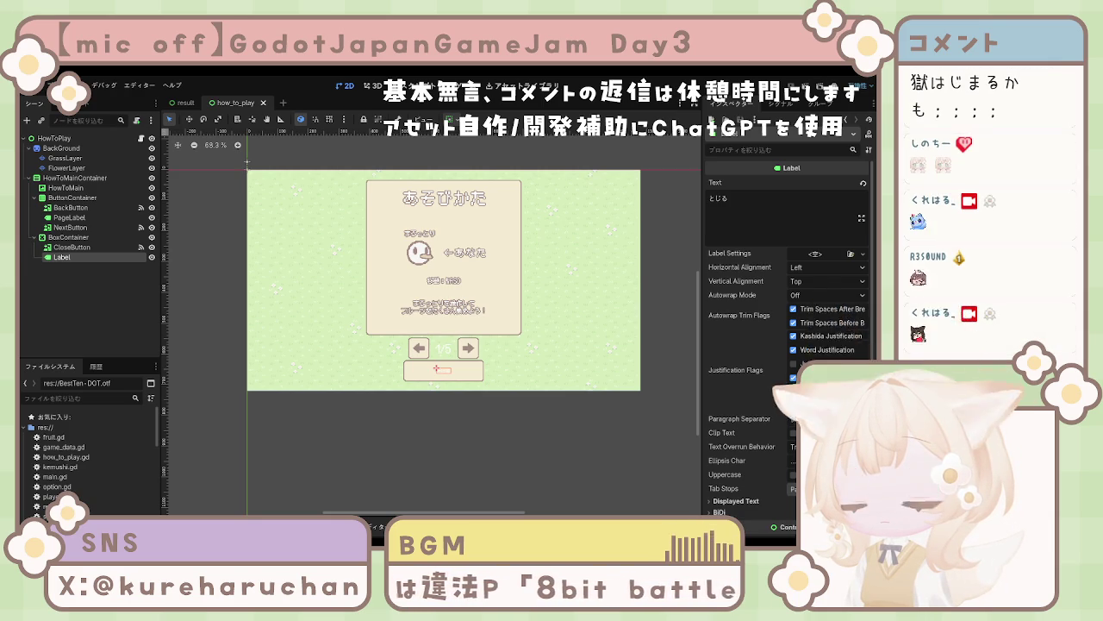
left_click(410, 395)
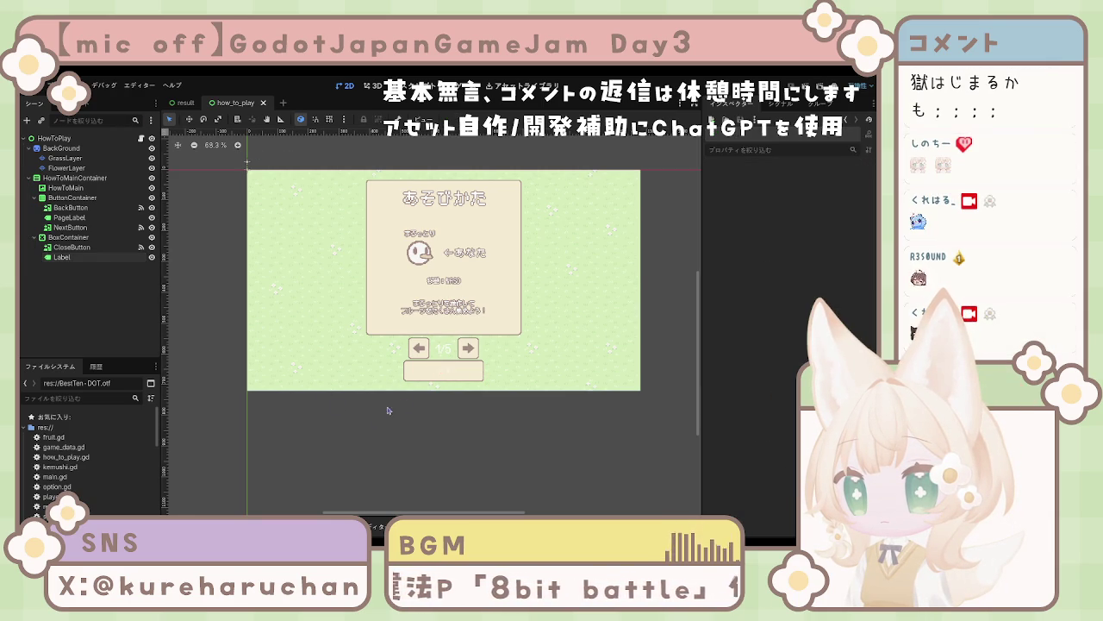
scroll(411, 392, "up", 5)
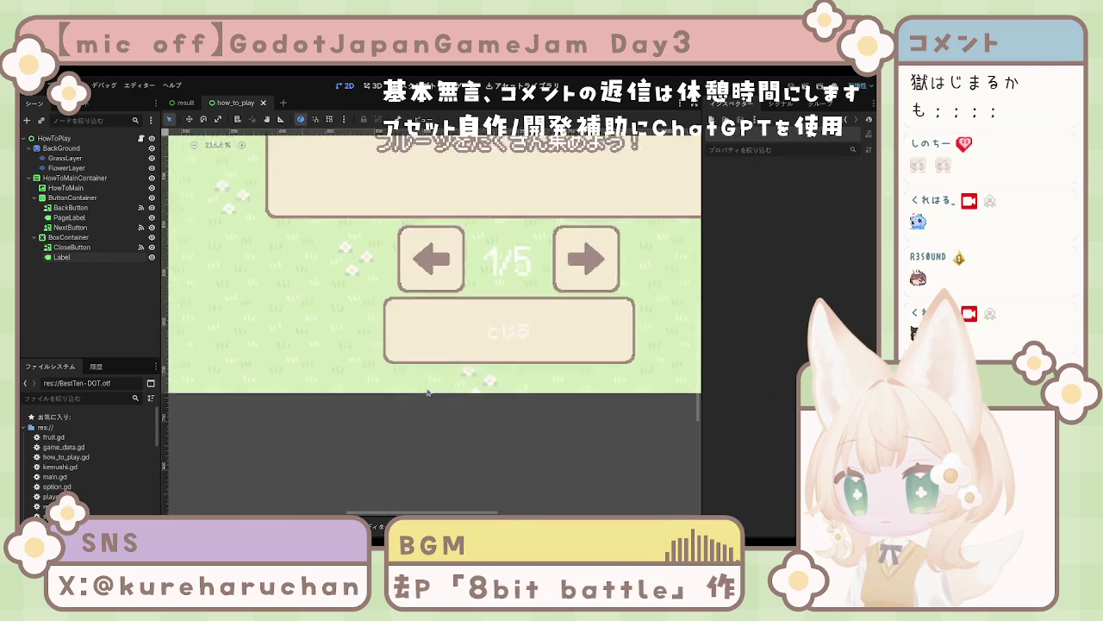
left_click(515, 328)
scroll(508, 340, "down", 5)
scroll(508, 345, "up", 3)
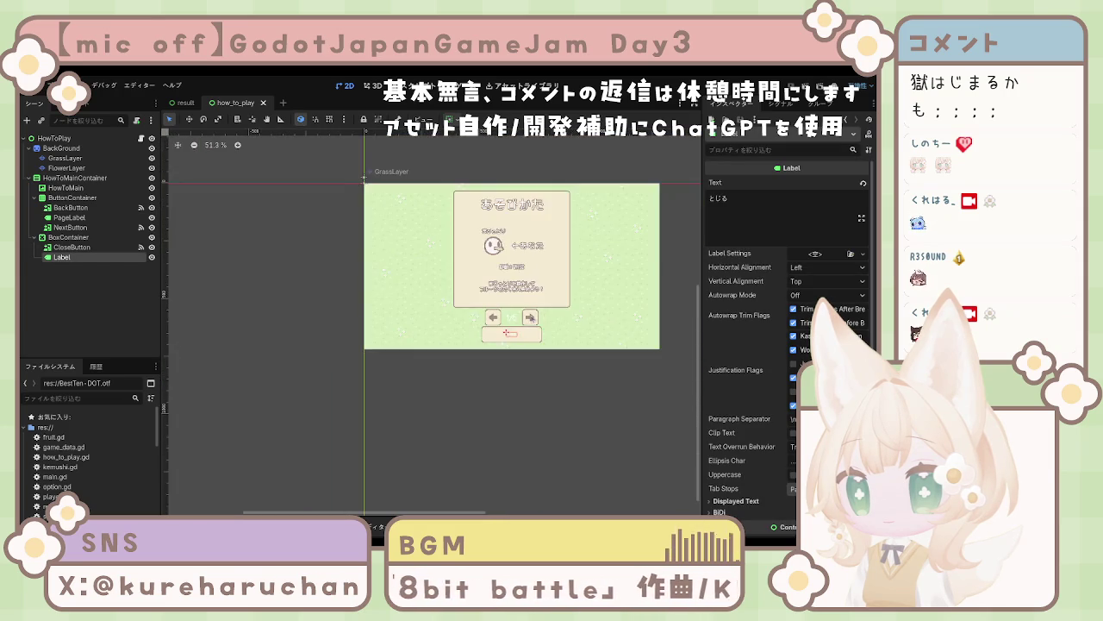
scroll(440, 367, "up", 10)
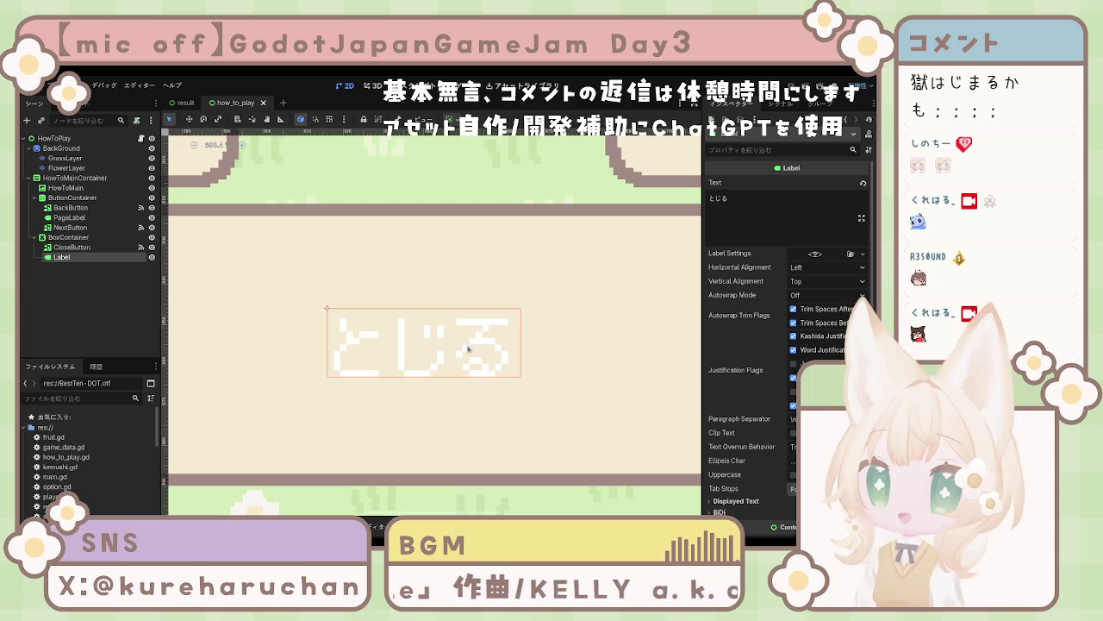
scroll(466, 347, "down", 8)
scroll(454, 345, "down", 2)
left_click(454, 308)
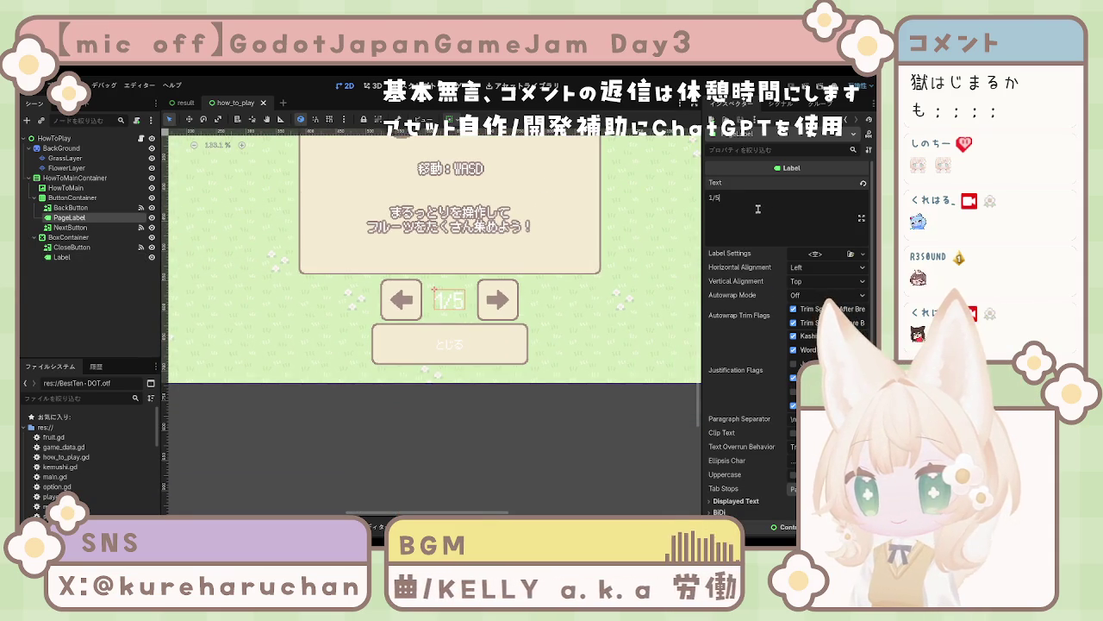
Step: Center the 1/5 page label's text horizontally
left_click(826, 267)
left_click(817, 296)
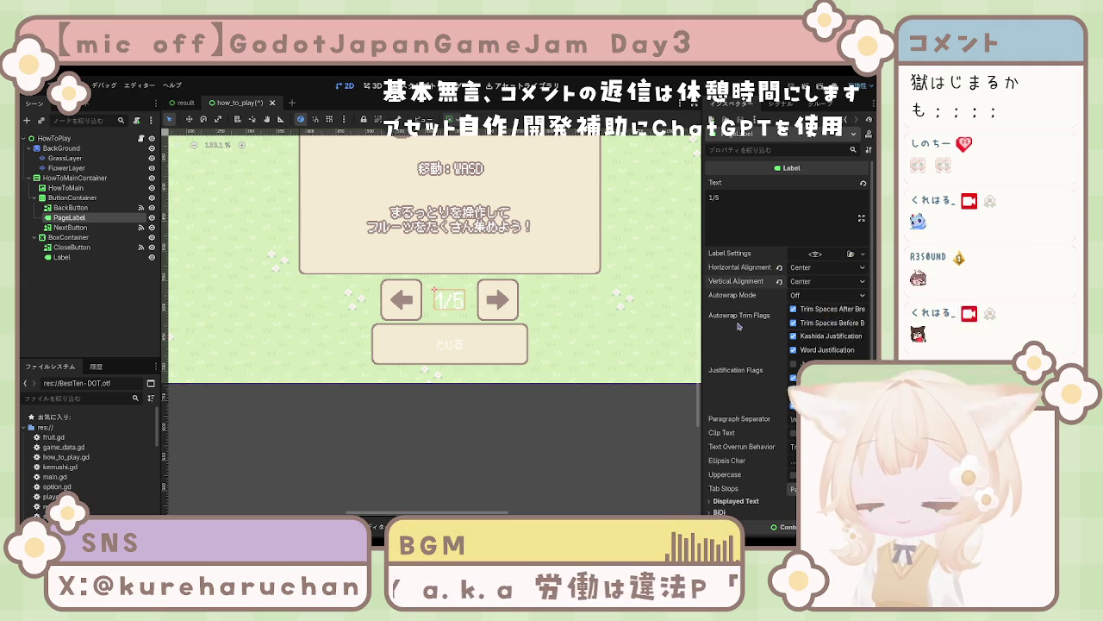
scroll(743, 323, "down", 4)
scroll(750, 325, "down", 5)
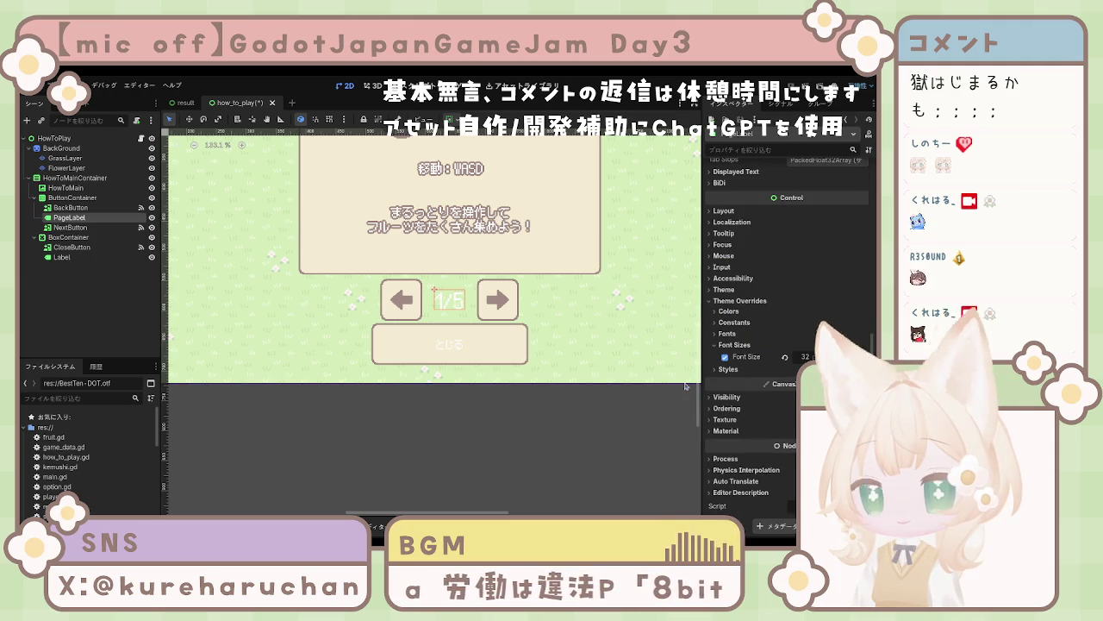
scroll(767, 371, "up", 5)
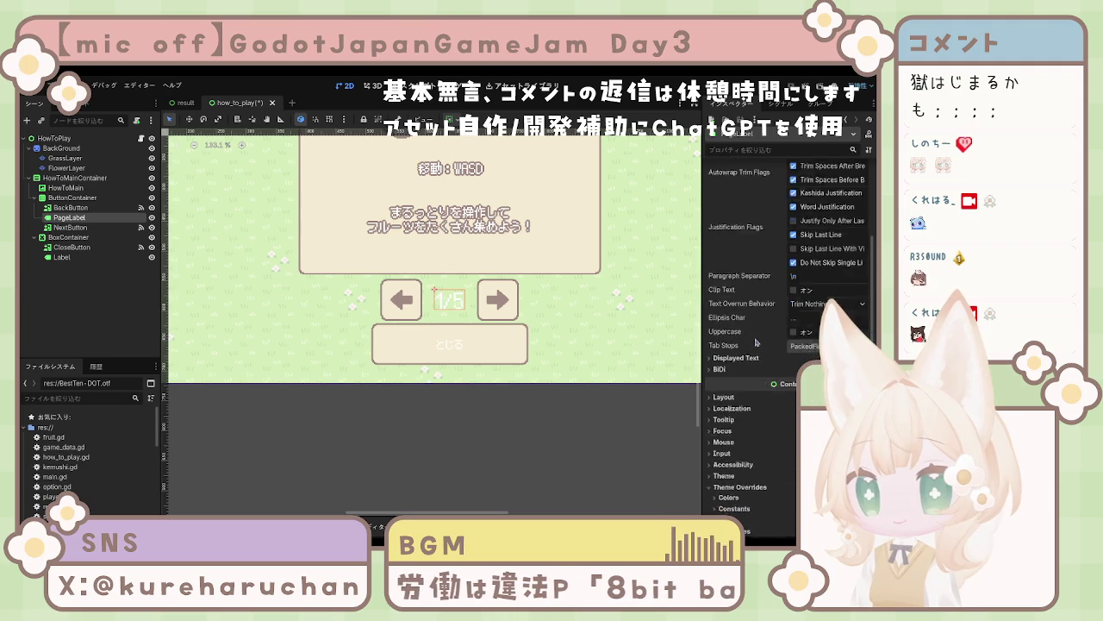
scroll(761, 351, "down", 4)
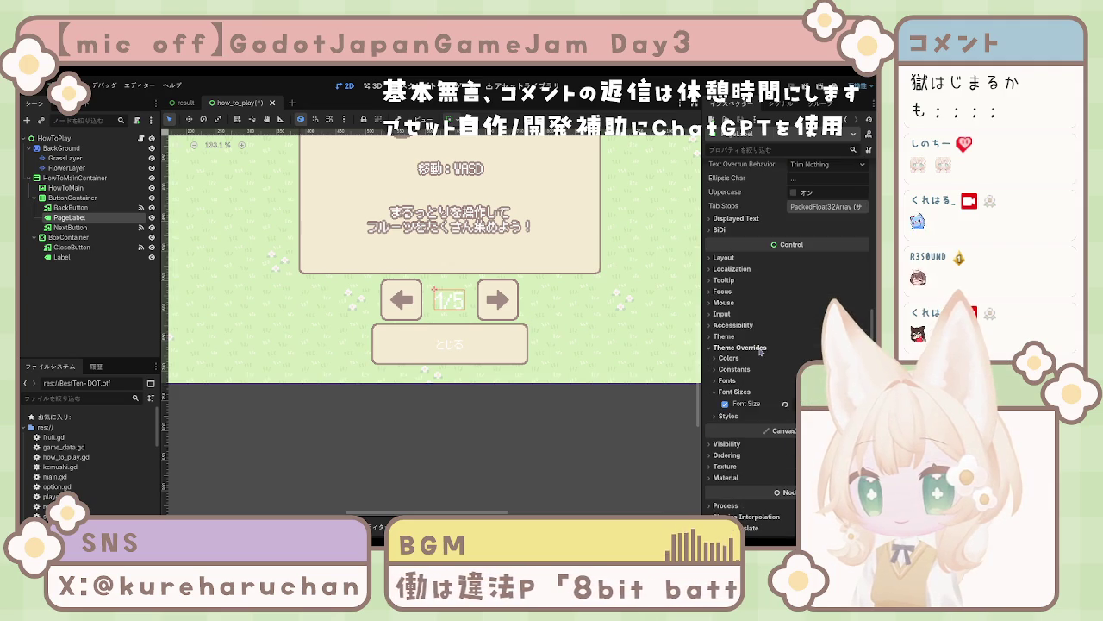
Step: Enable a Font Color theme override on PageLabel
left_click(727, 383)
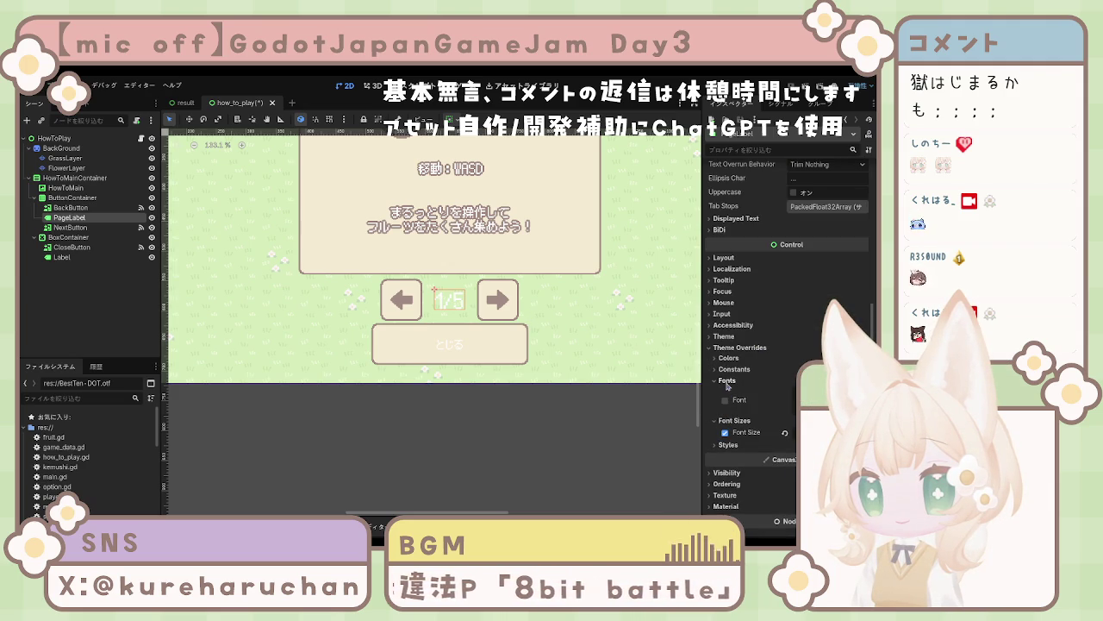
left_click(727, 445)
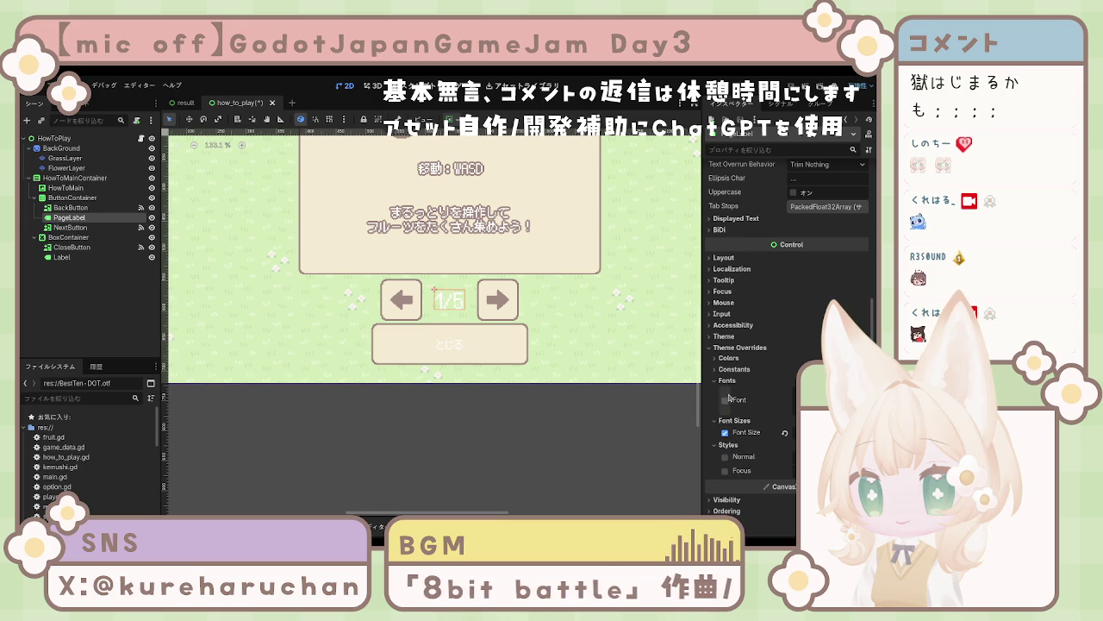
left_click(718, 338)
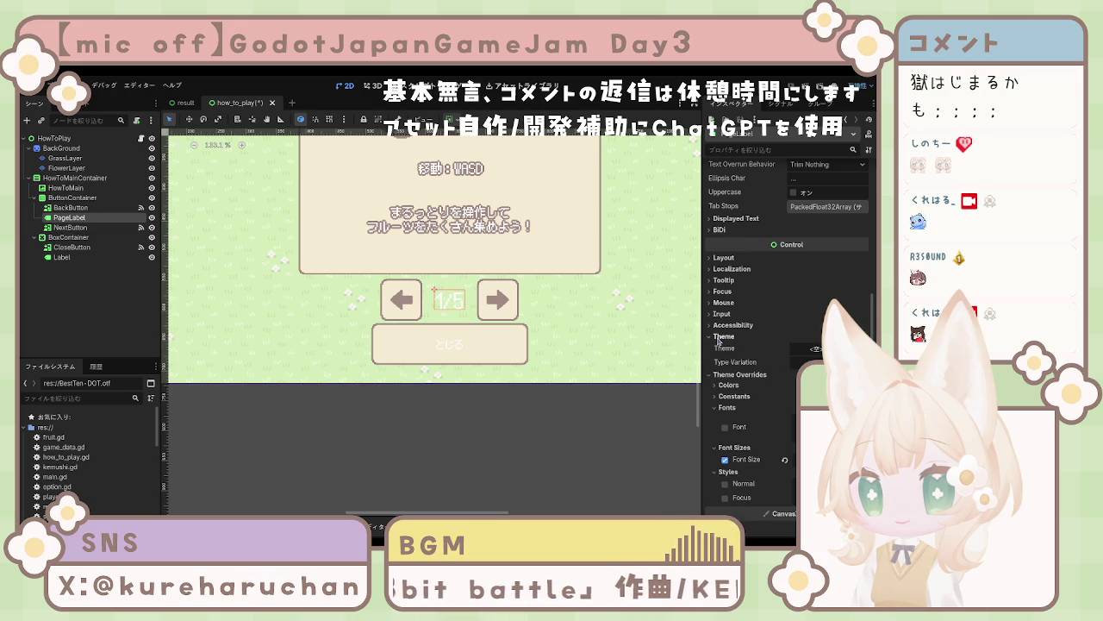
left_click(718, 338)
left_click(721, 355)
left_click(725, 370)
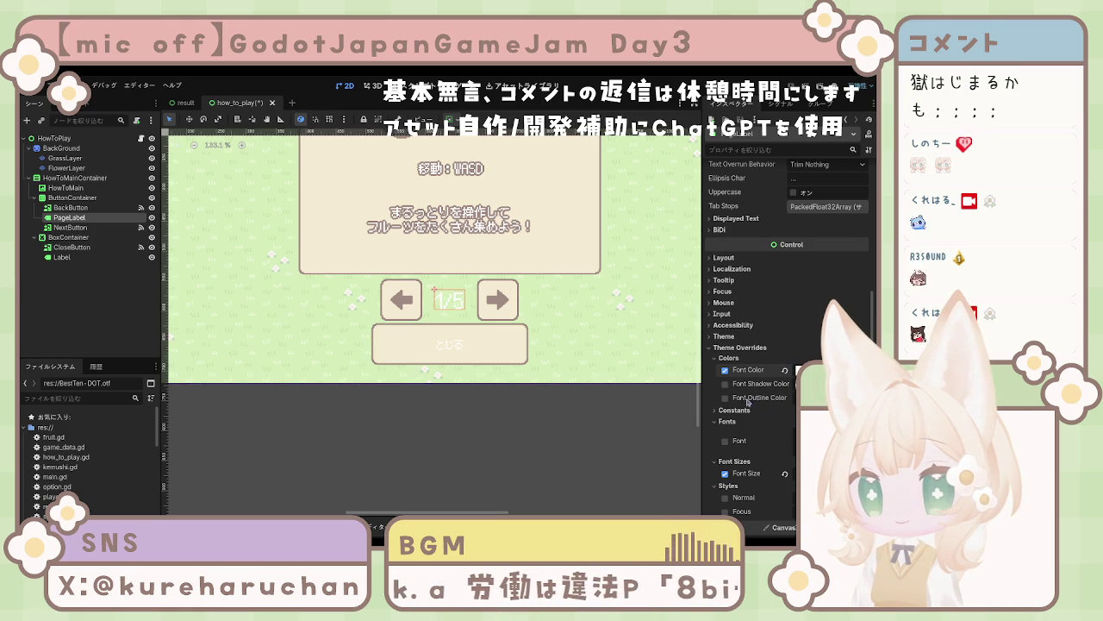
Step: Enable Font Outline Color and Outline Size overrides, raising the size for a thick dark outline
left_click(725, 397)
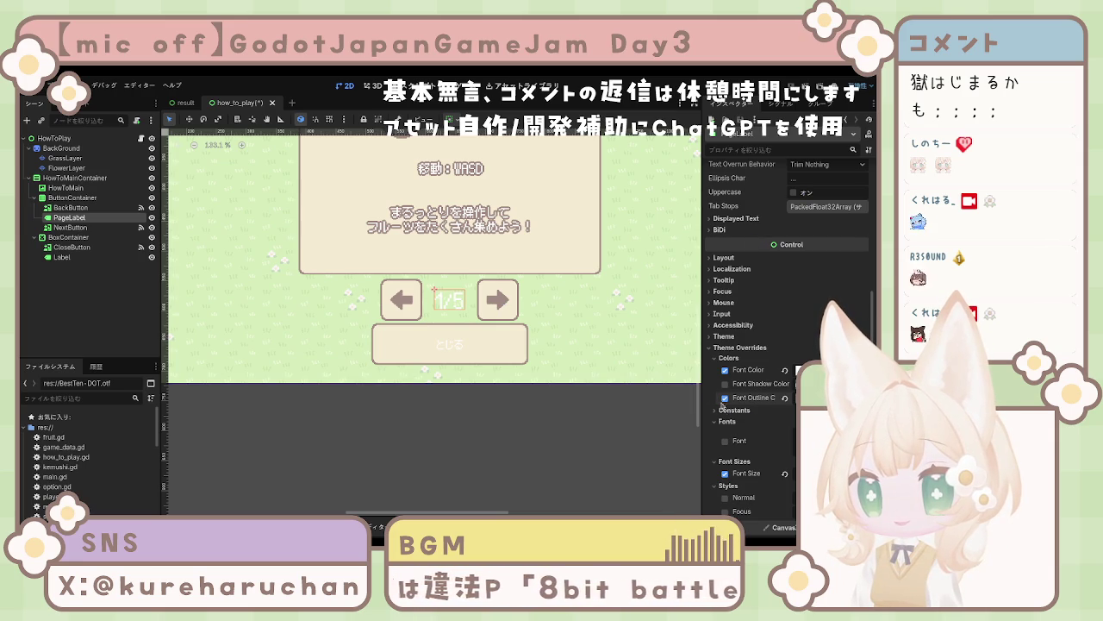
scroll(744, 420, "down", 3)
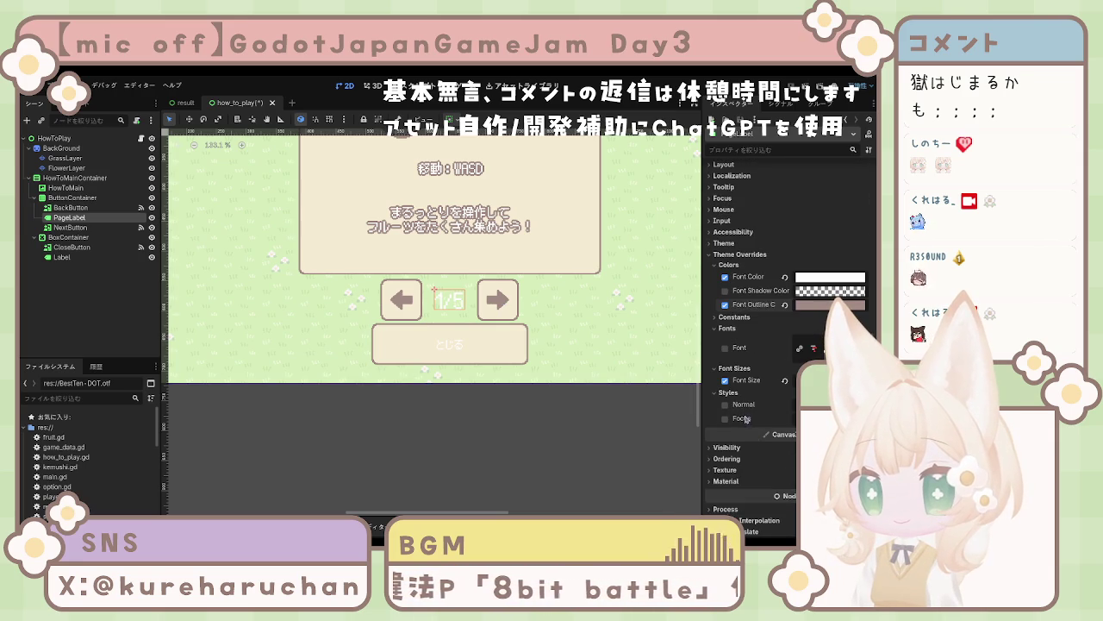
left_click(729, 318)
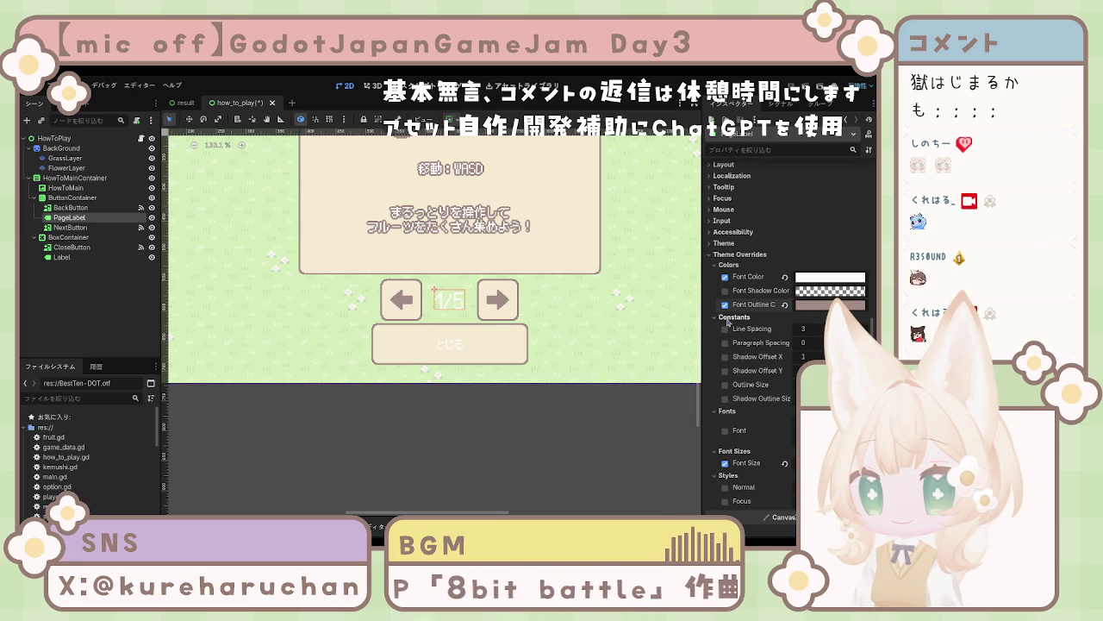
left_click(725, 384)
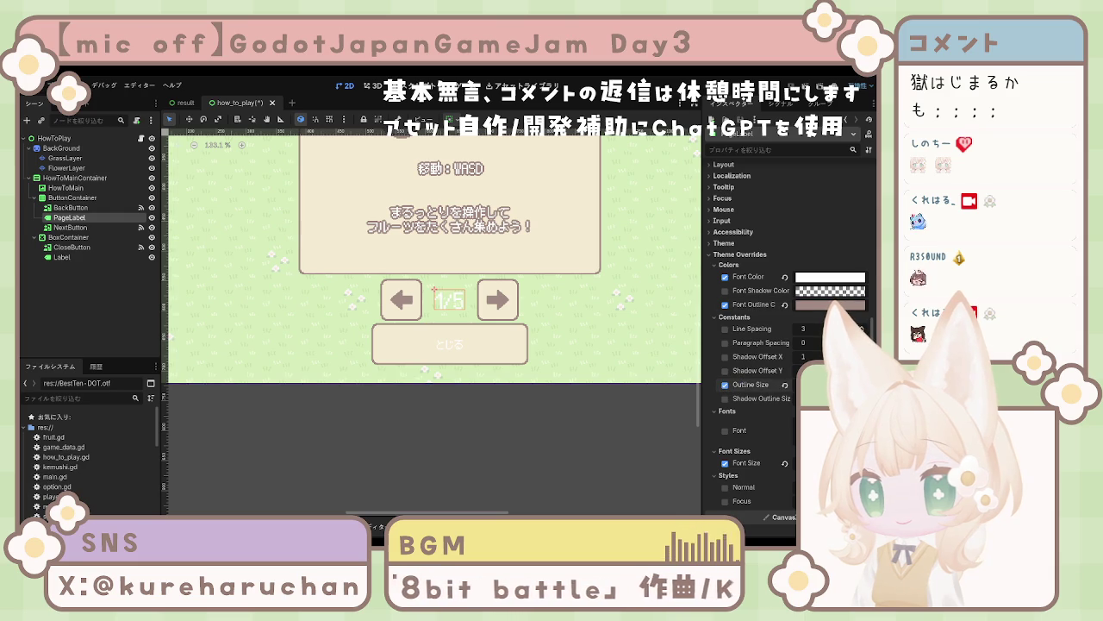
left_click_drag(828, 384, 853, 384)
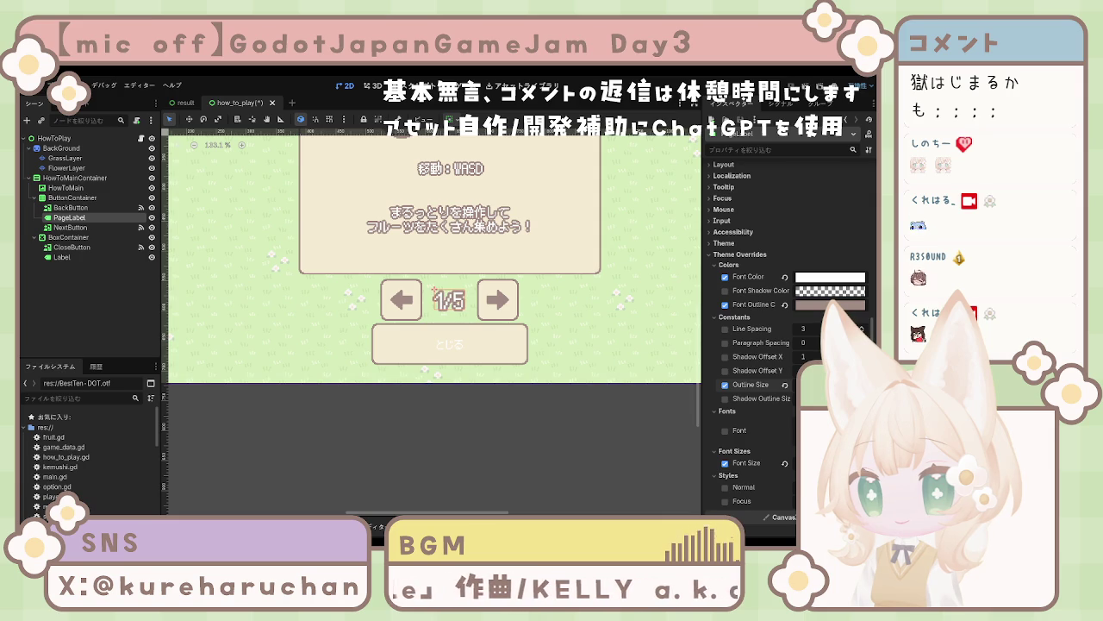
key("Escape")
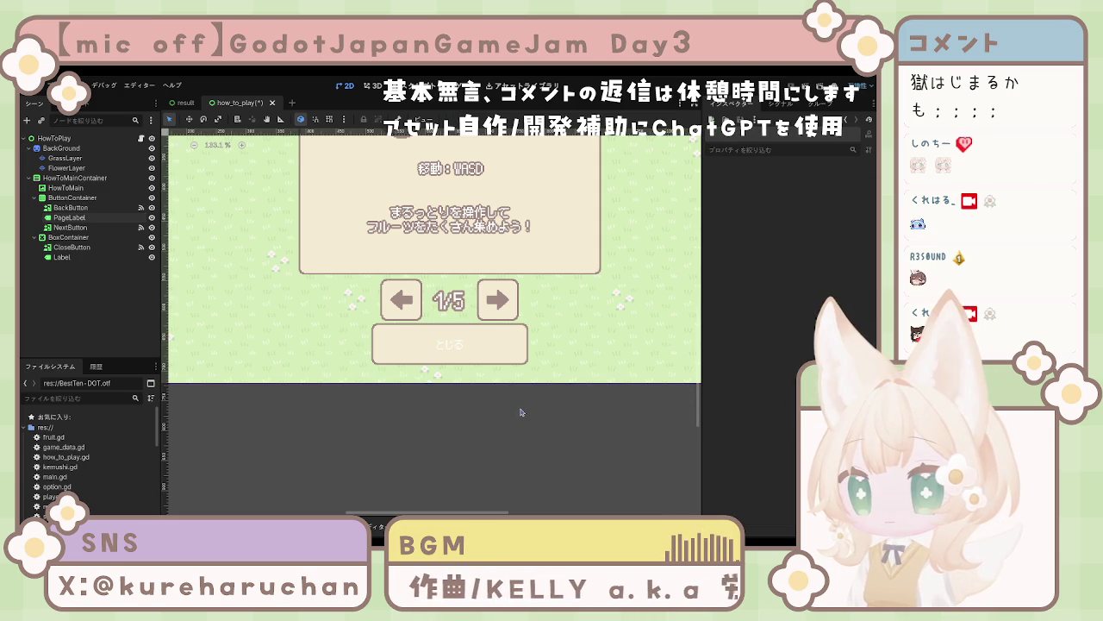
scroll(457, 300, "up", 5)
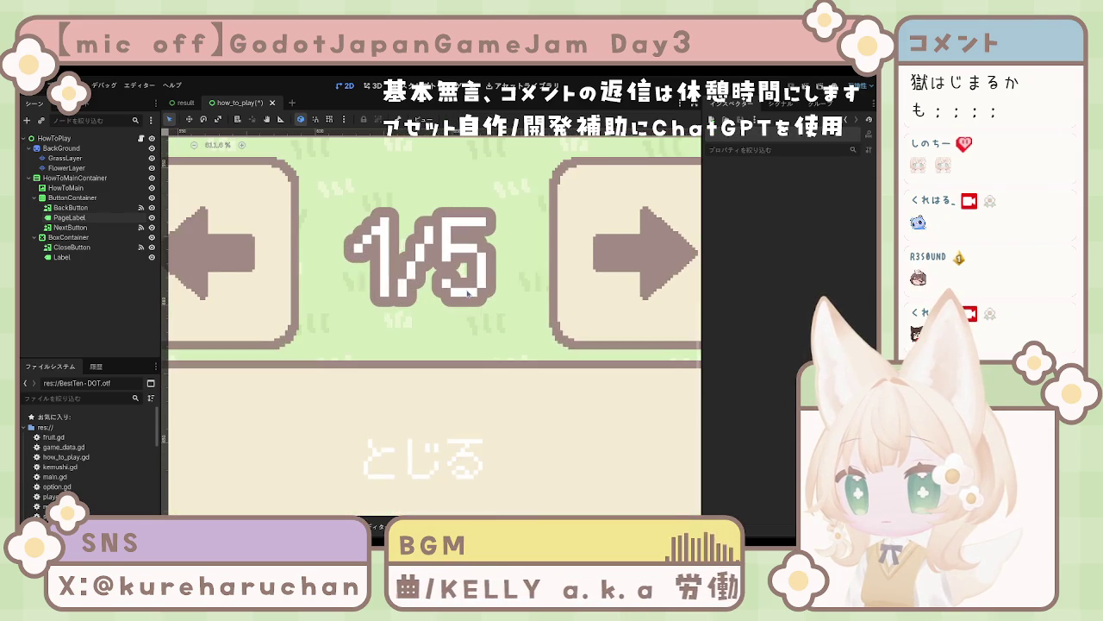
Step: Give the 1/5 page label a custom line spacing of 8
left_click(472, 299)
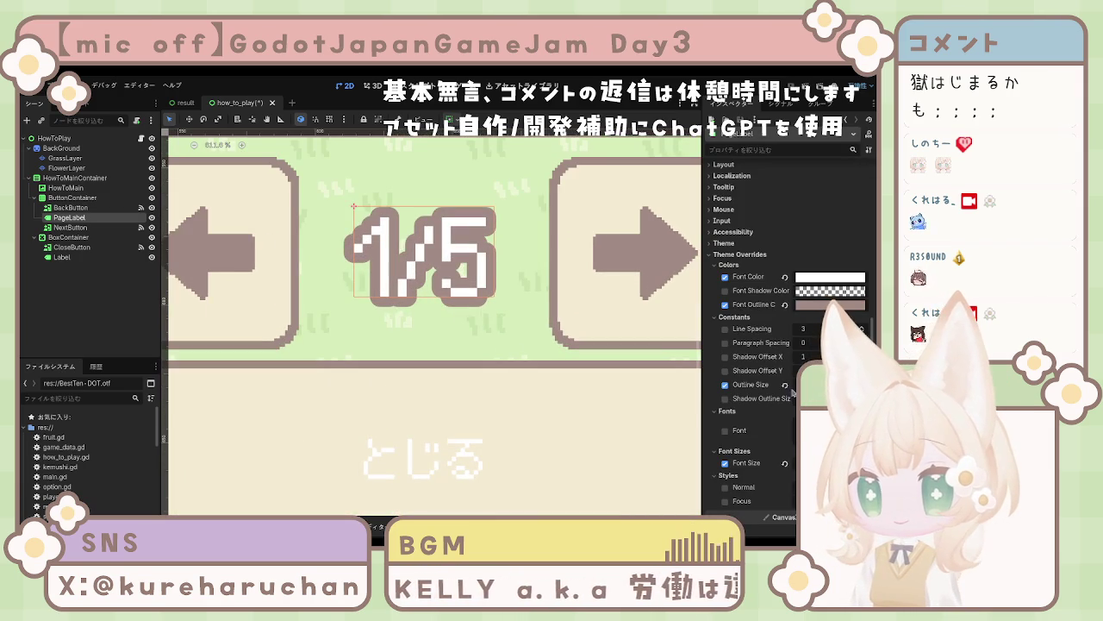
left_click(725, 329)
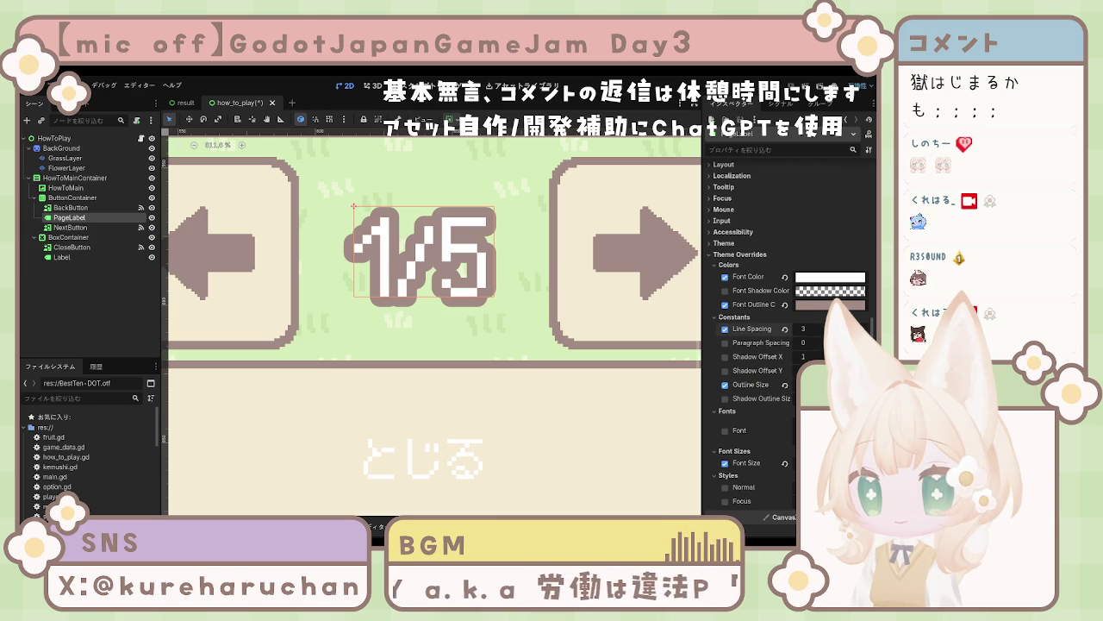
left_click_drag(803, 329, 828, 328)
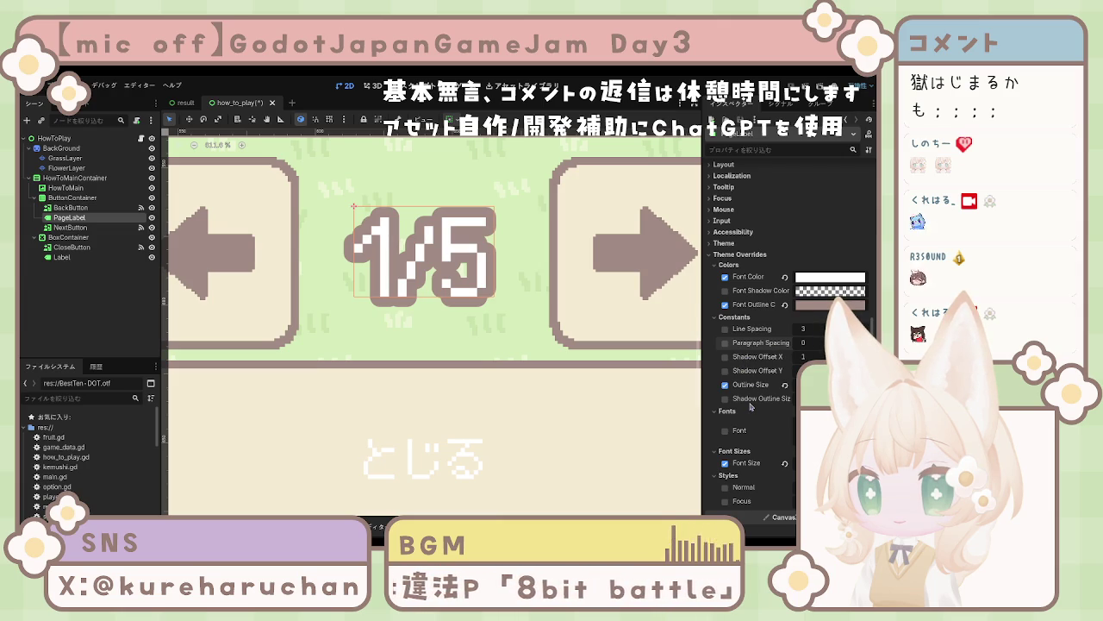
scroll(750, 406, "down", 3)
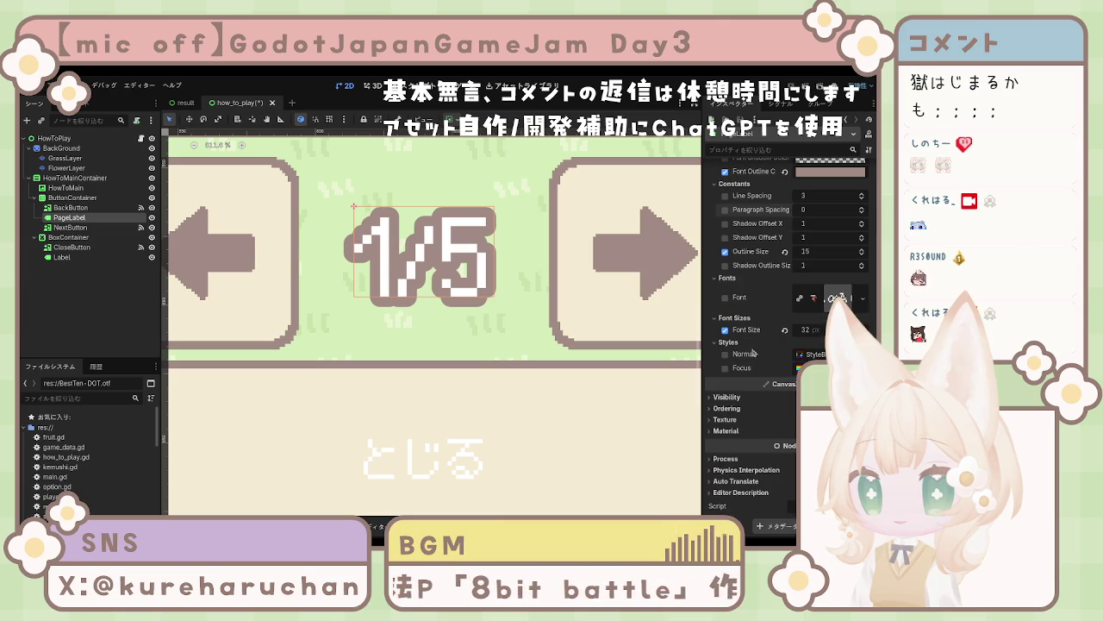
scroll(752, 372, "up", 5)
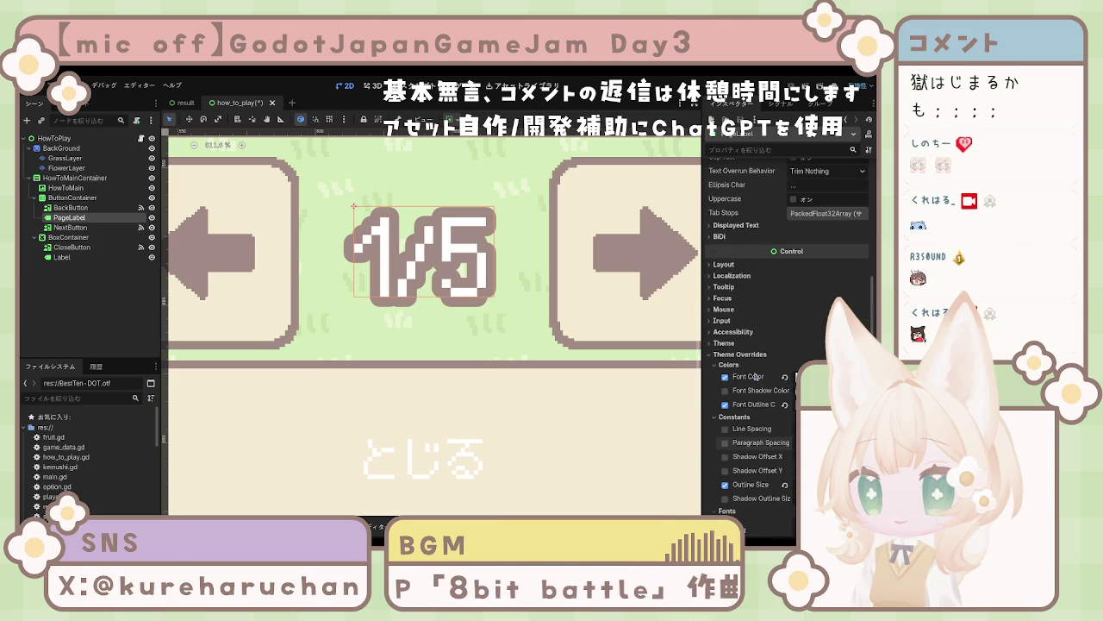
Step: Browse the page label's Layout and Theme settings in the Inspector
left_click(730, 265)
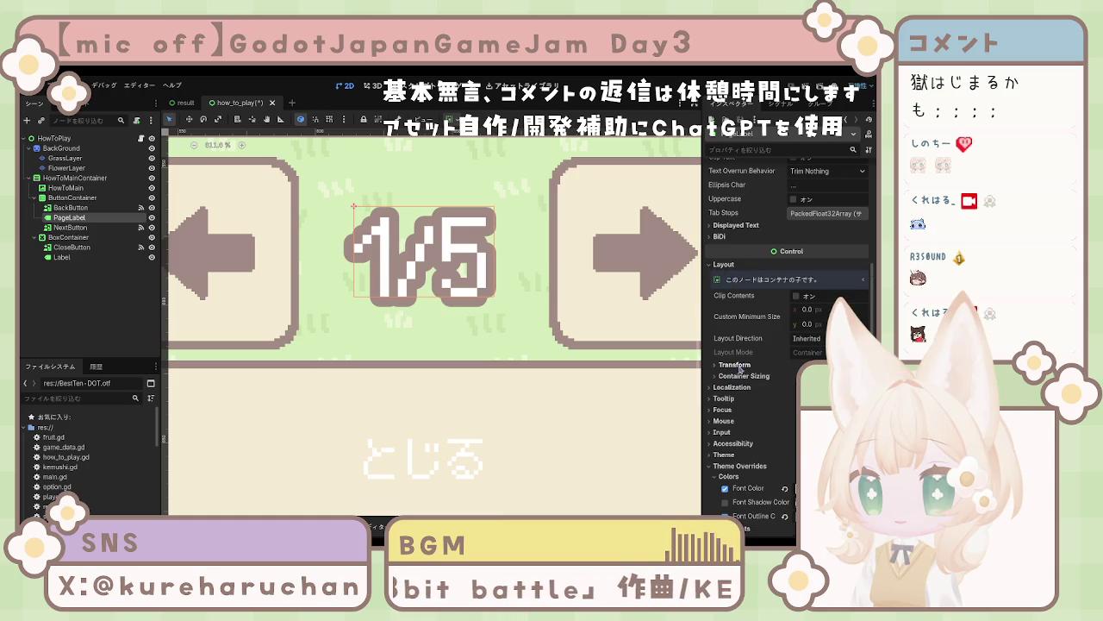
scroll(728, 388, "down", 3)
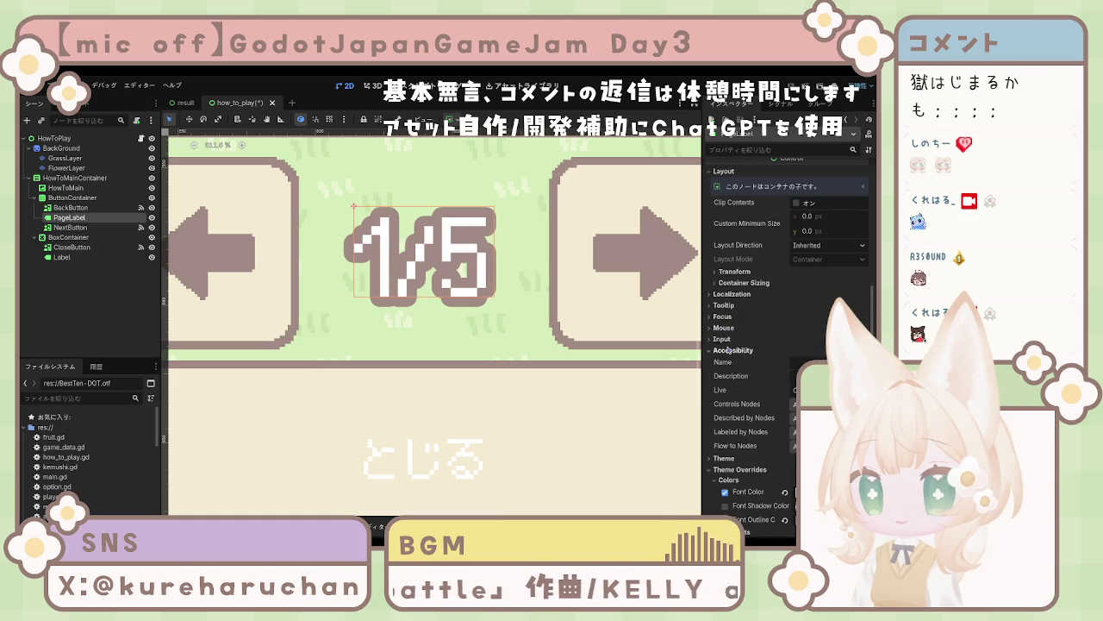
left_click(728, 362)
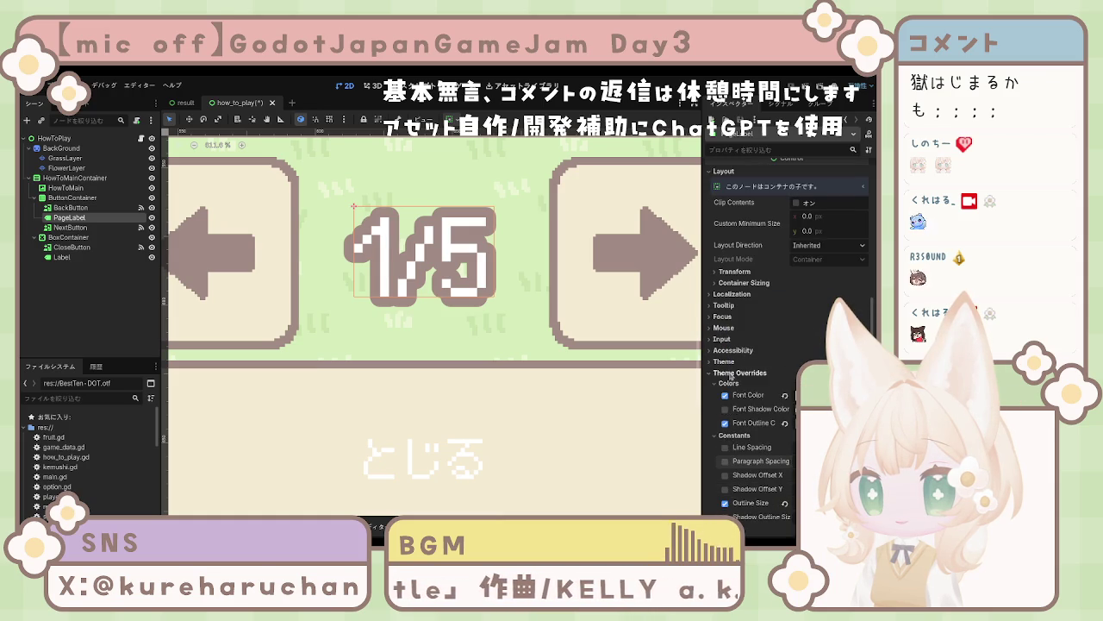
left_click(728, 362)
Step: Zoom out and pan the canvas to show the whole how-to-play panel
scroll(746, 388, "down", 3)
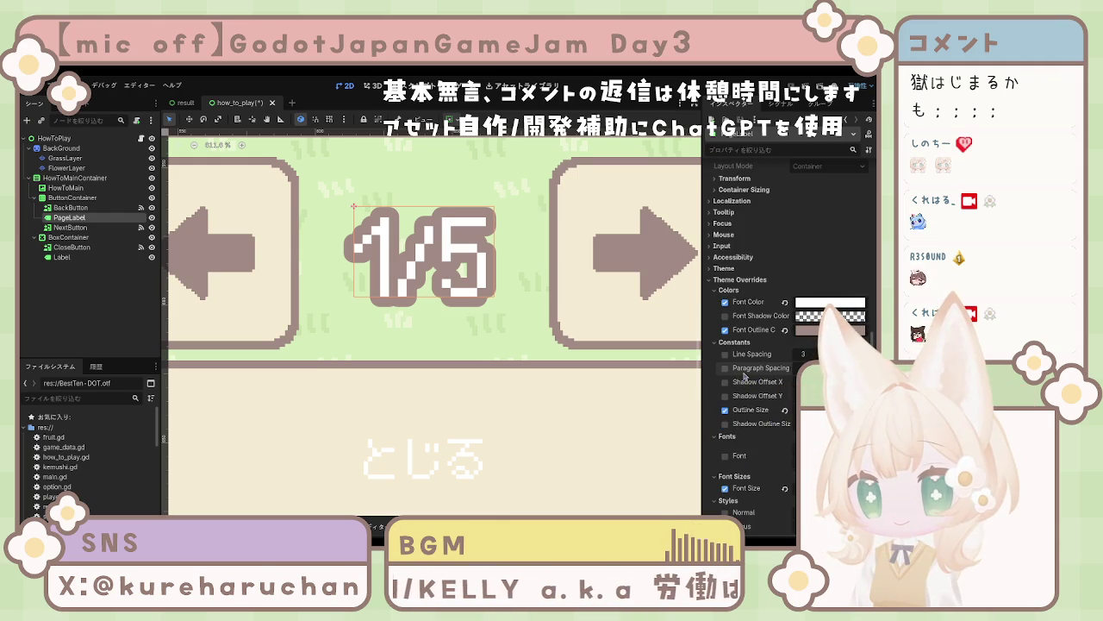
scroll(788, 399, "down", 3)
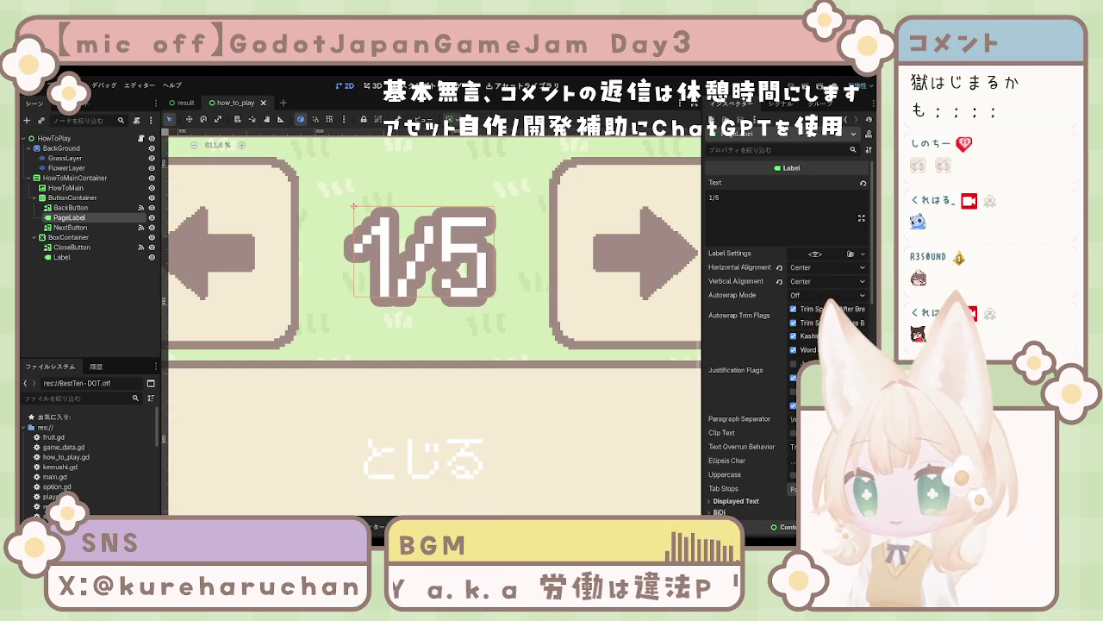
scroll(572, 415, "down", 6)
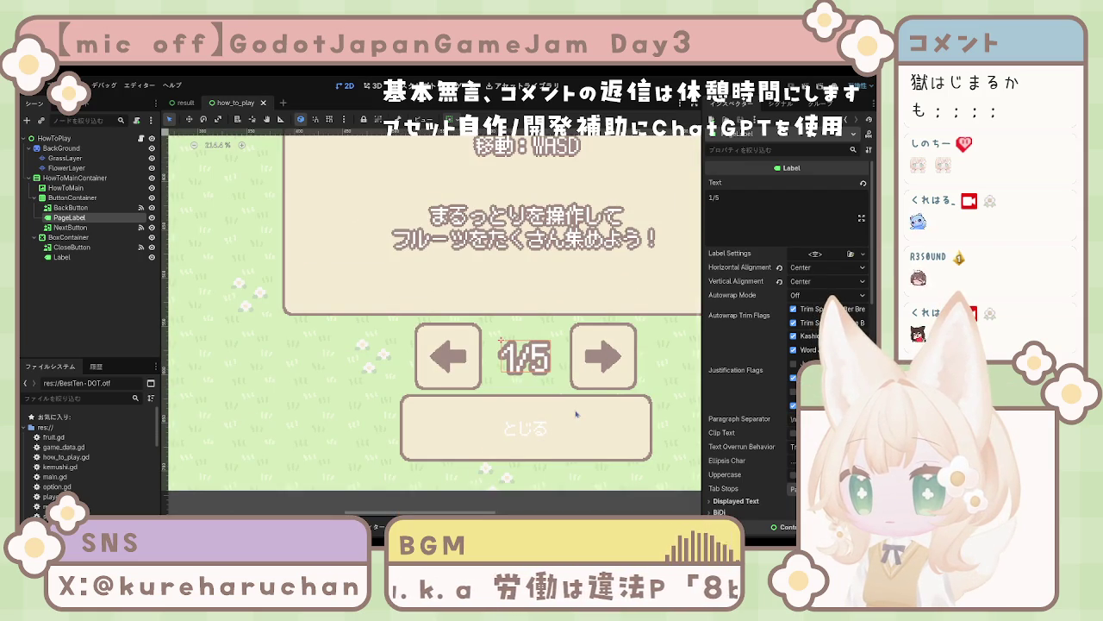
left_click_drag(591, 297, 534, 402)
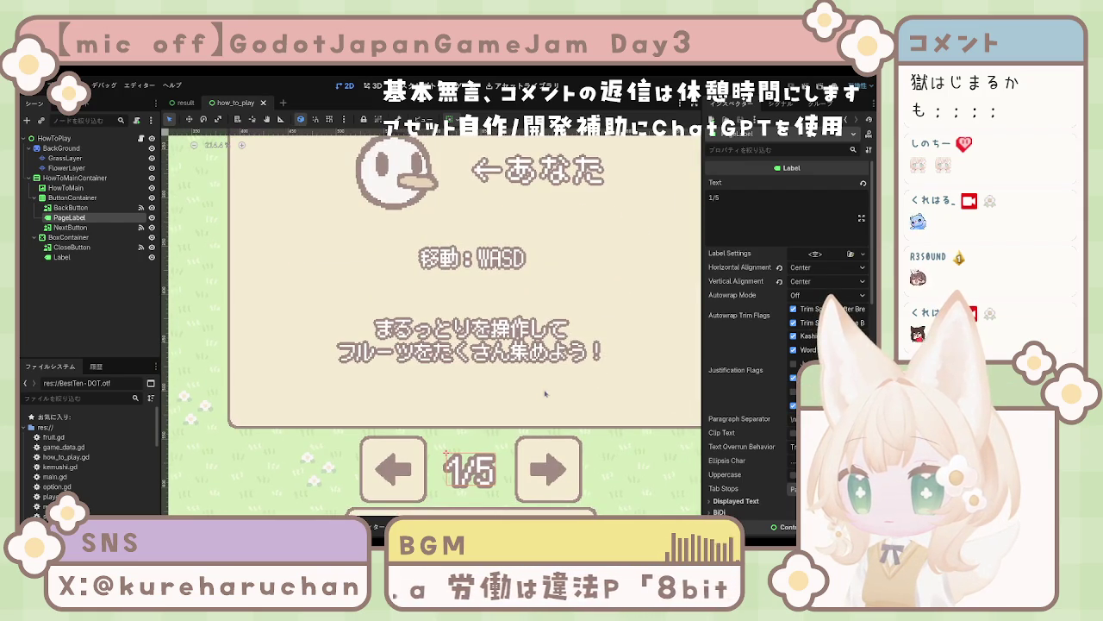
scroll(542, 396, "down", 4)
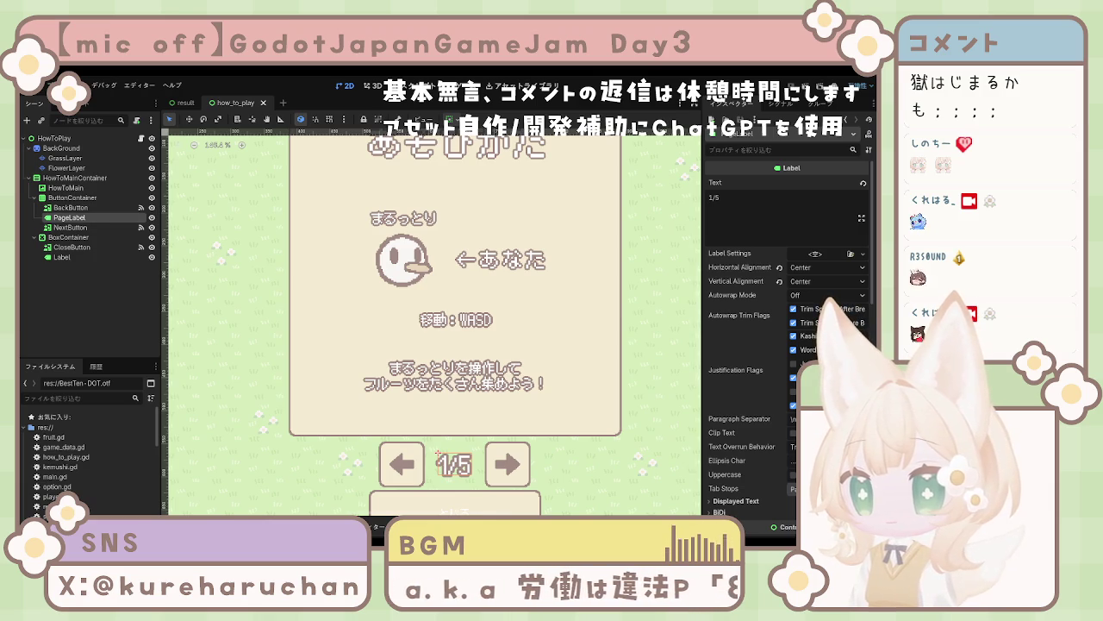
scroll(750, 442, "down", 2)
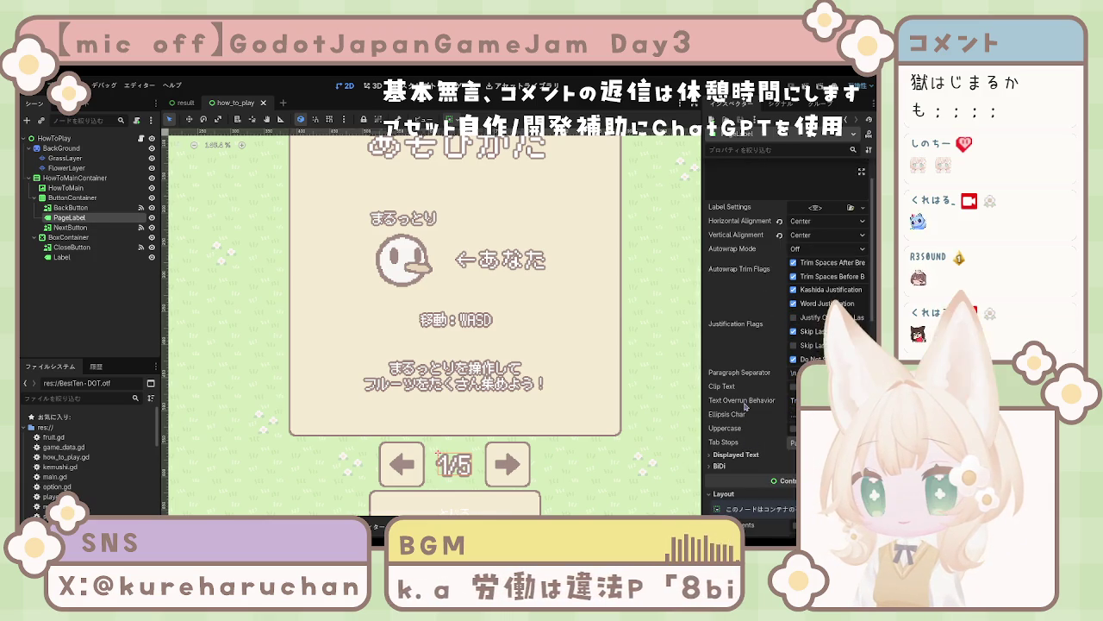
scroll(745, 407, "down", 5)
scroll(739, 380, "down", 5)
scroll(739, 378, "down", 3)
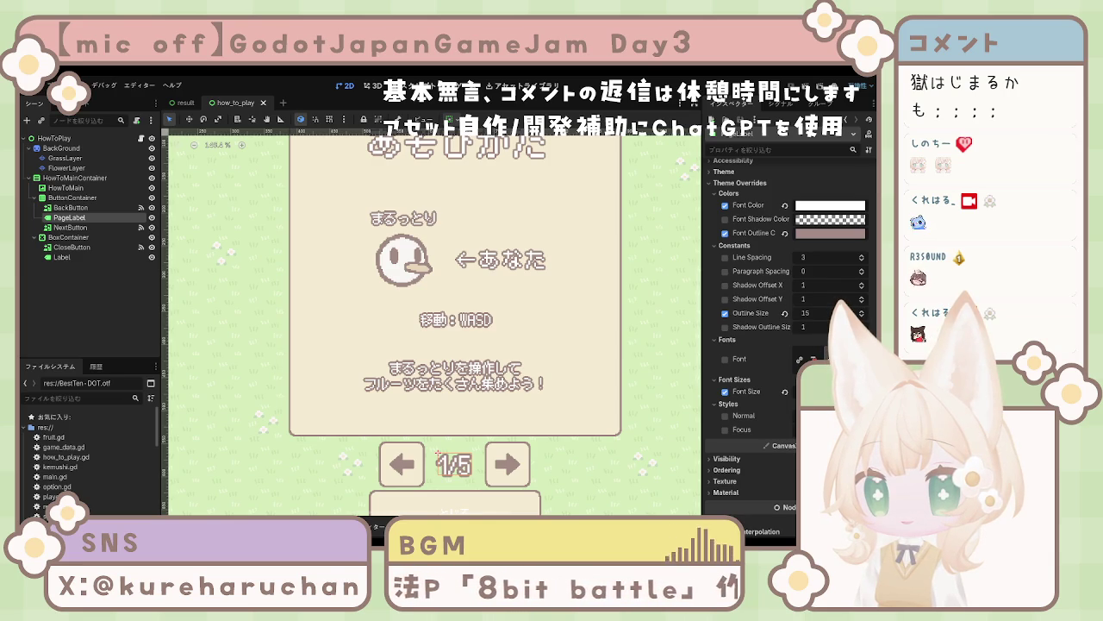
scroll(789, 336, "up", 5)
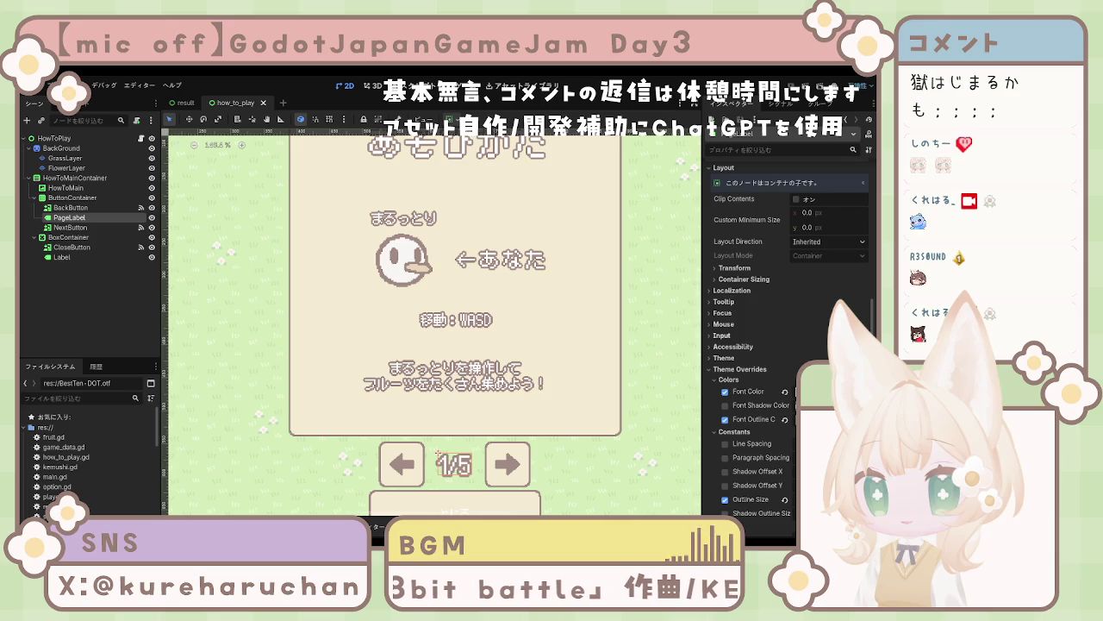
scroll(732, 337, "up", 1)
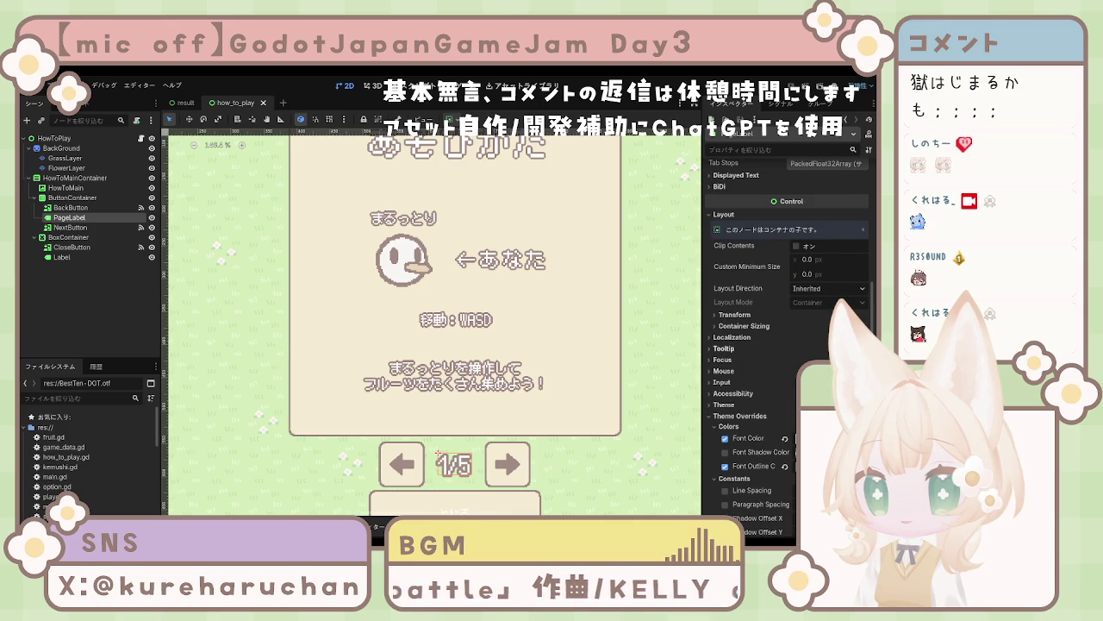
scroll(789, 344, "up", 4)
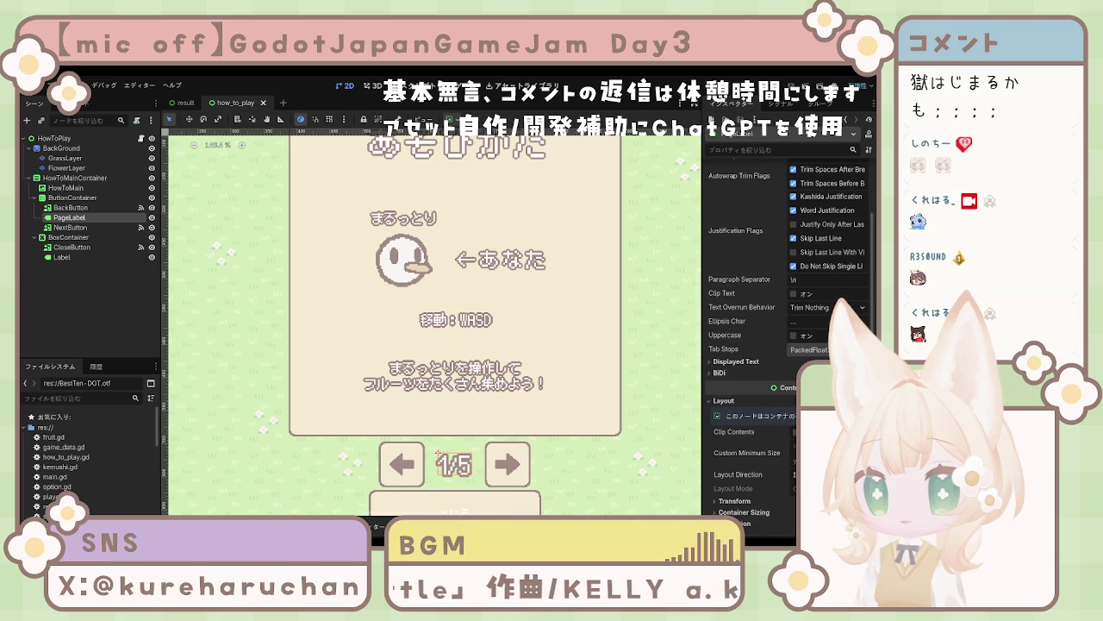
scroll(732, 362, "up", 1)
left_click(747, 409)
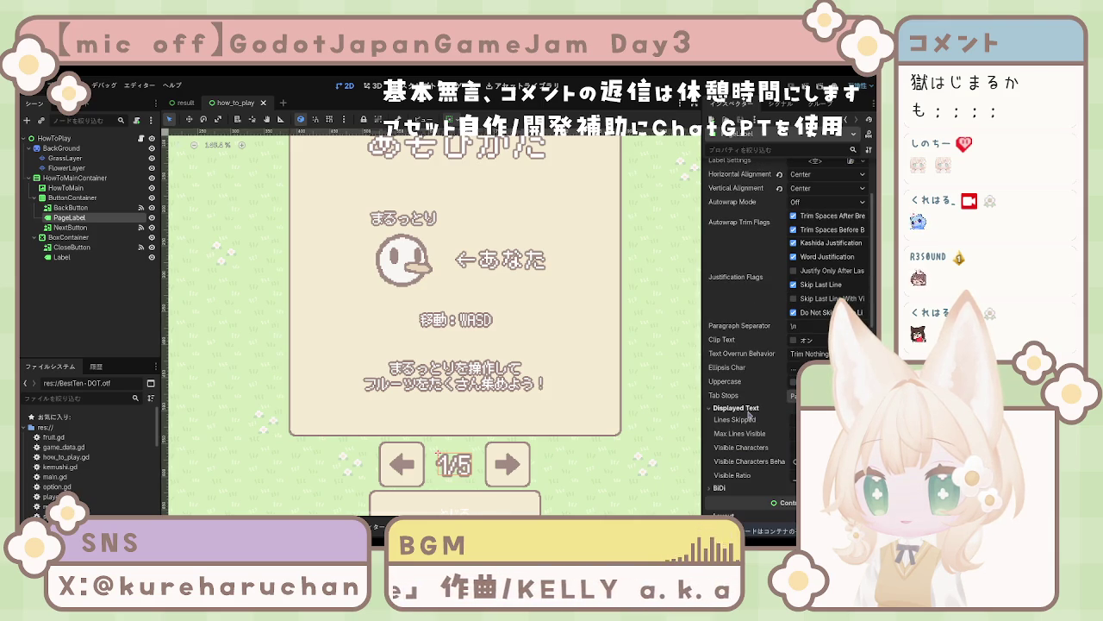
left_click(763, 411)
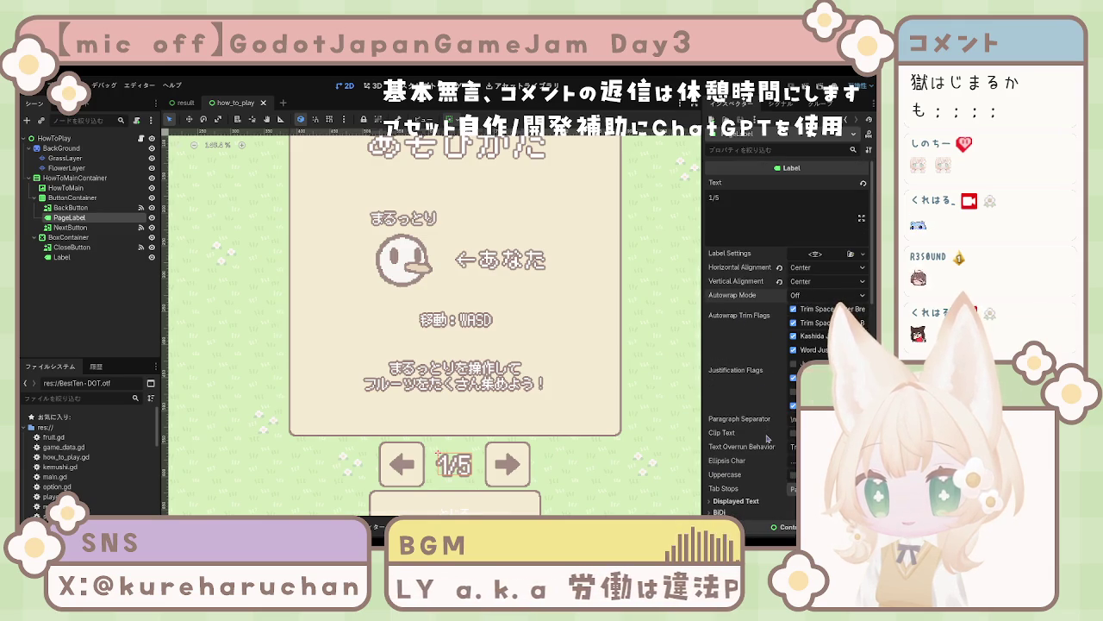
scroll(761, 377, "down", 3)
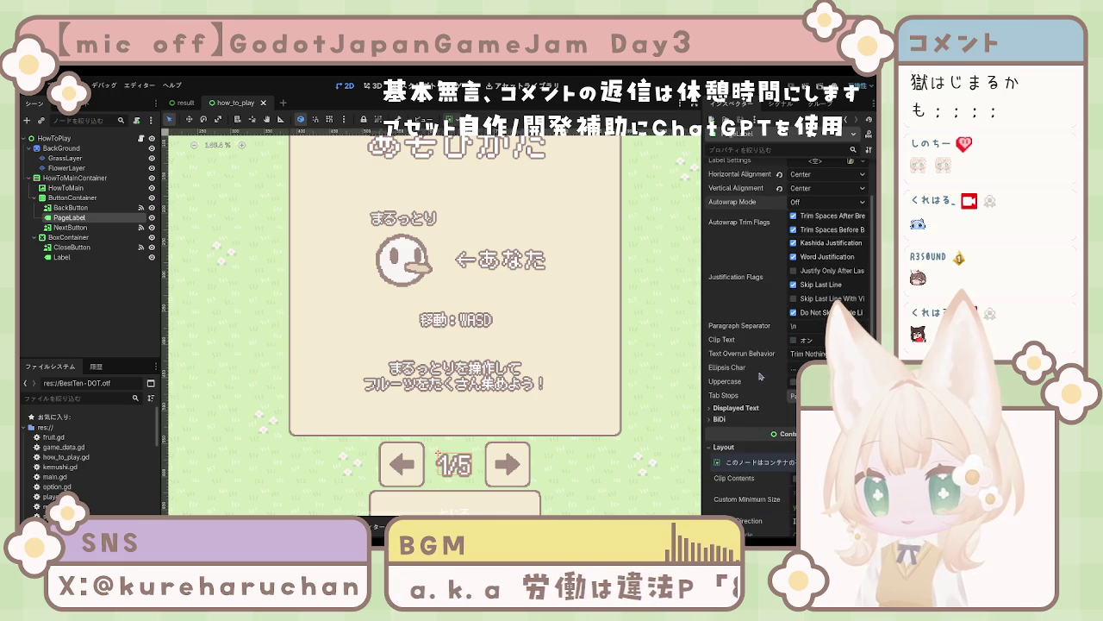
scroll(756, 390, "down", 2)
scroll(756, 391, "down", 3)
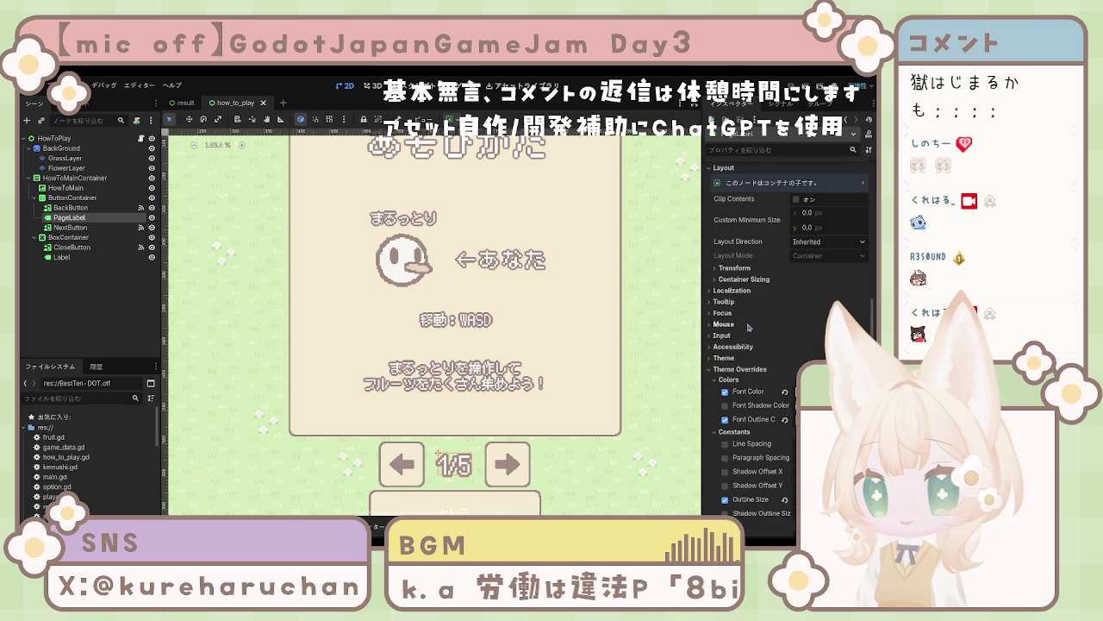
left_click(743, 279)
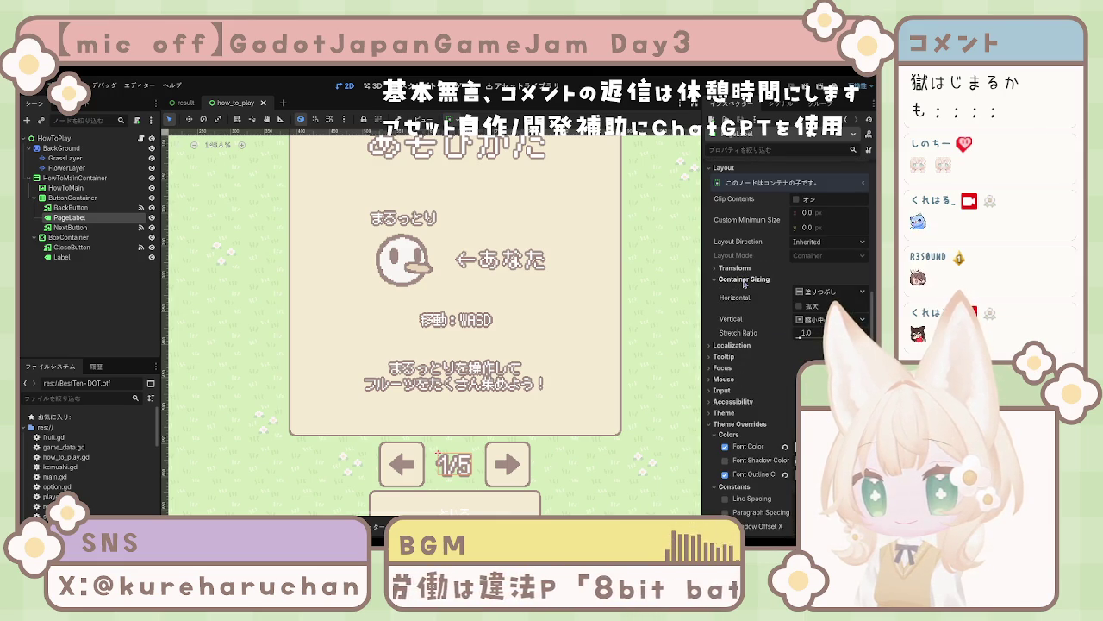
left_click(743, 279)
left_click(743, 279)
left_click(743, 280)
left_click(740, 292)
left_click(740, 295)
left_click(739, 302)
left_click(739, 302)
left_click(738, 303)
left_click(739, 303)
left_click(731, 313)
left_click(731, 313)
left_click(738, 301)
left_click(739, 301)
left_click(724, 324)
left_click(724, 324)
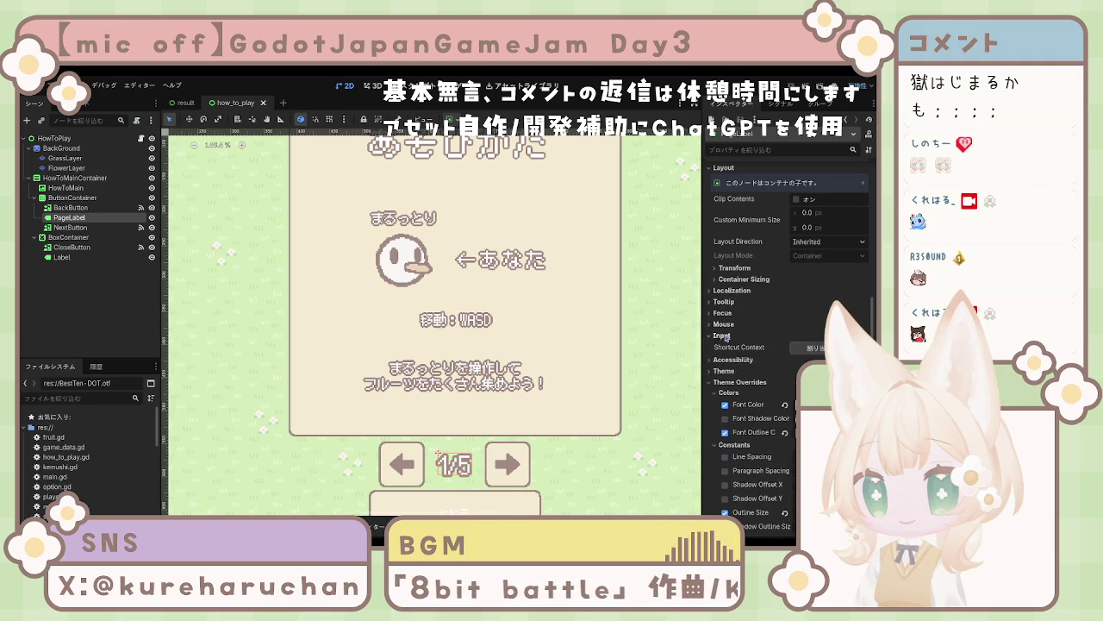
left_click(728, 348)
left_click(729, 349)
left_click(729, 358)
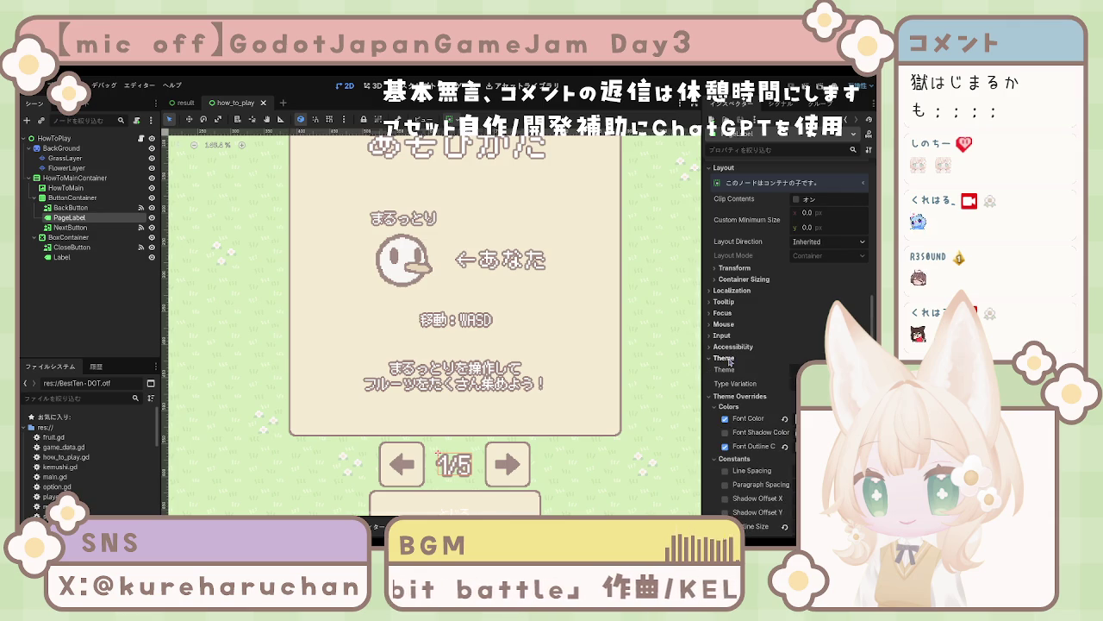
left_click(729, 359)
scroll(731, 373, "down", 2)
scroll(733, 372, "down", 6)
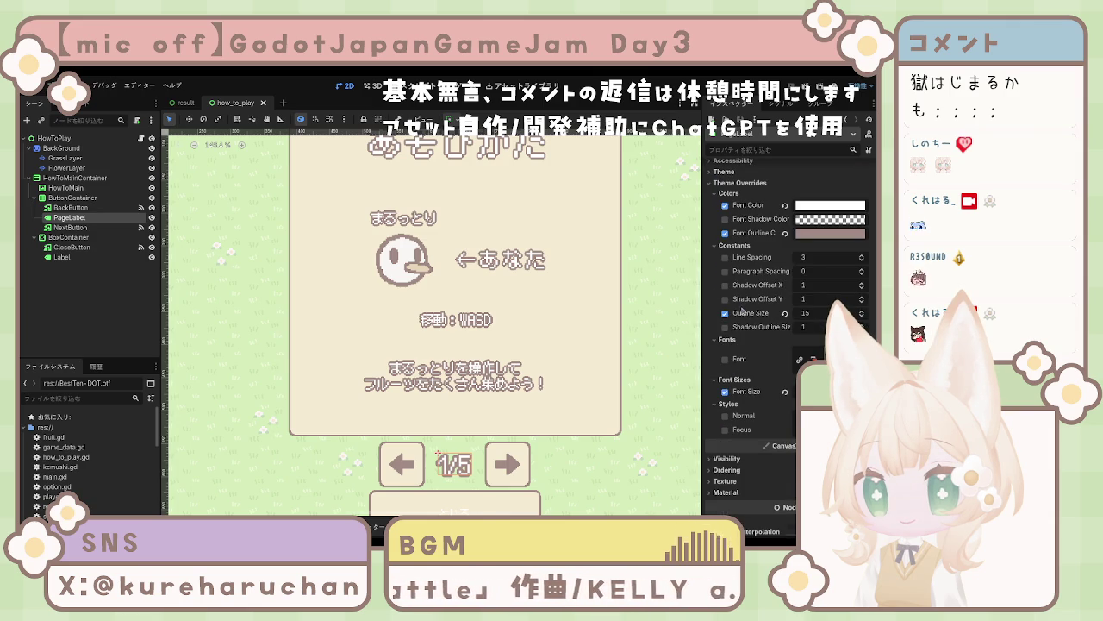
scroll(741, 369, "down", 3)
left_click(732, 397)
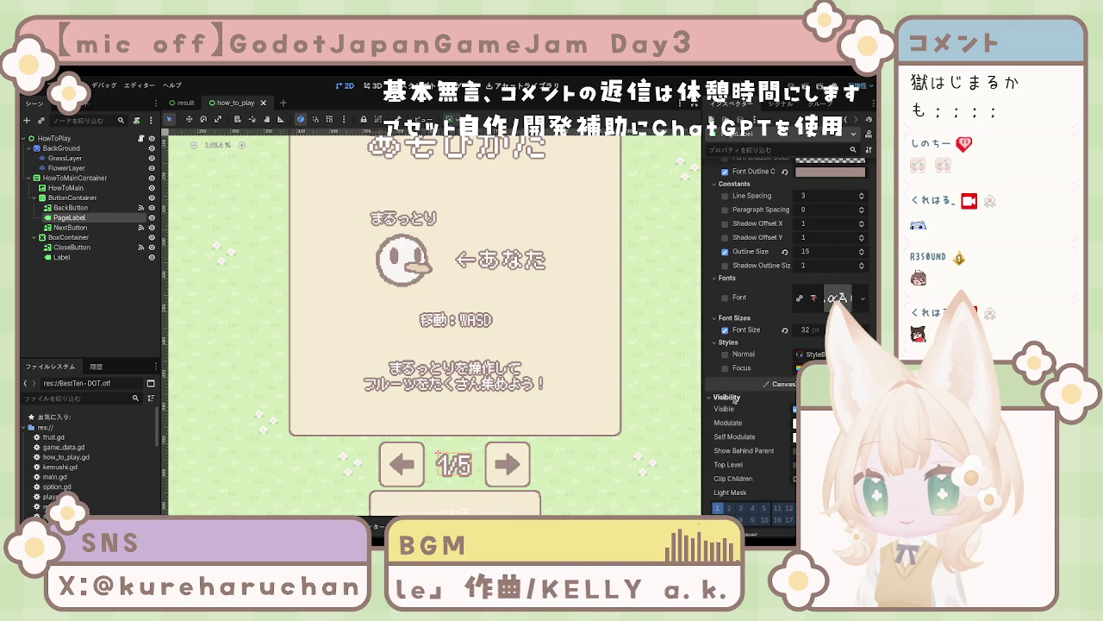
left_click(734, 399)
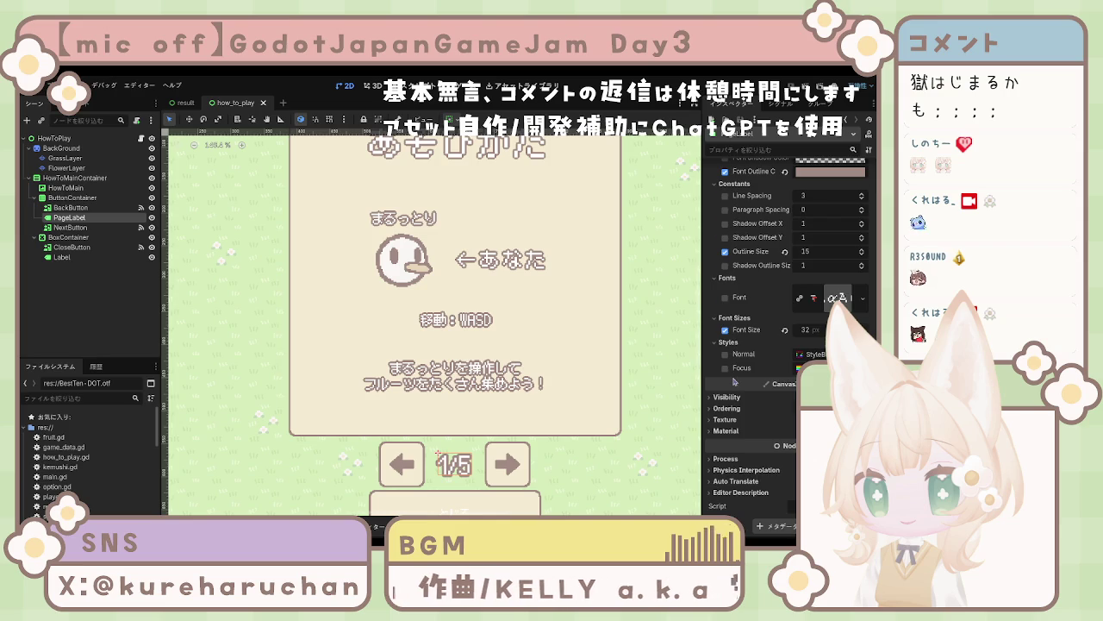
scroll(736, 381, "up", 4)
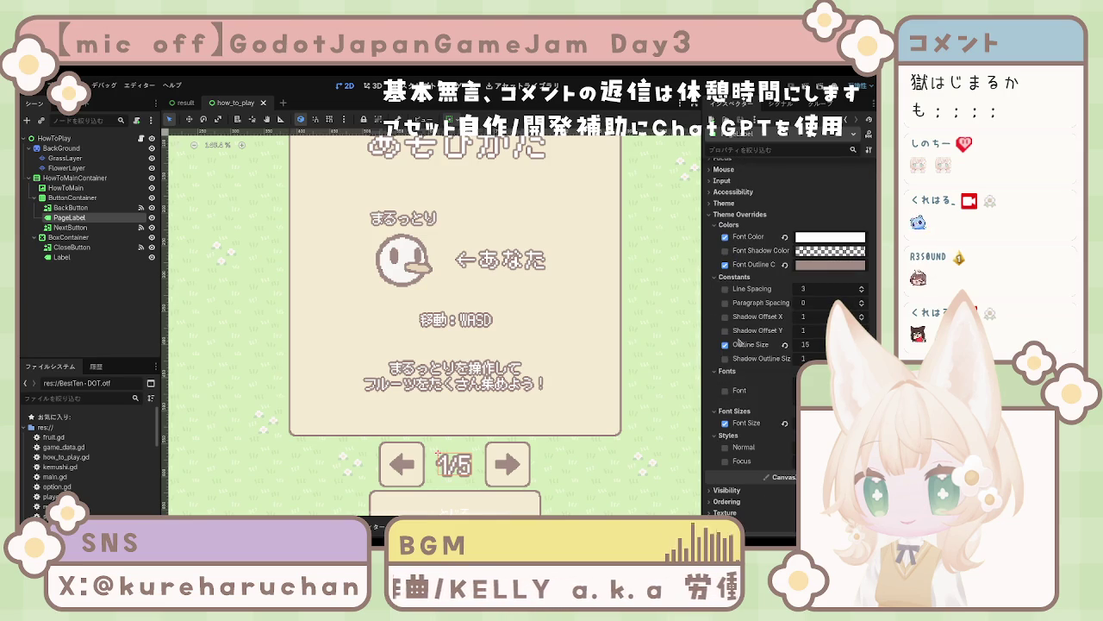
left_click(726, 391)
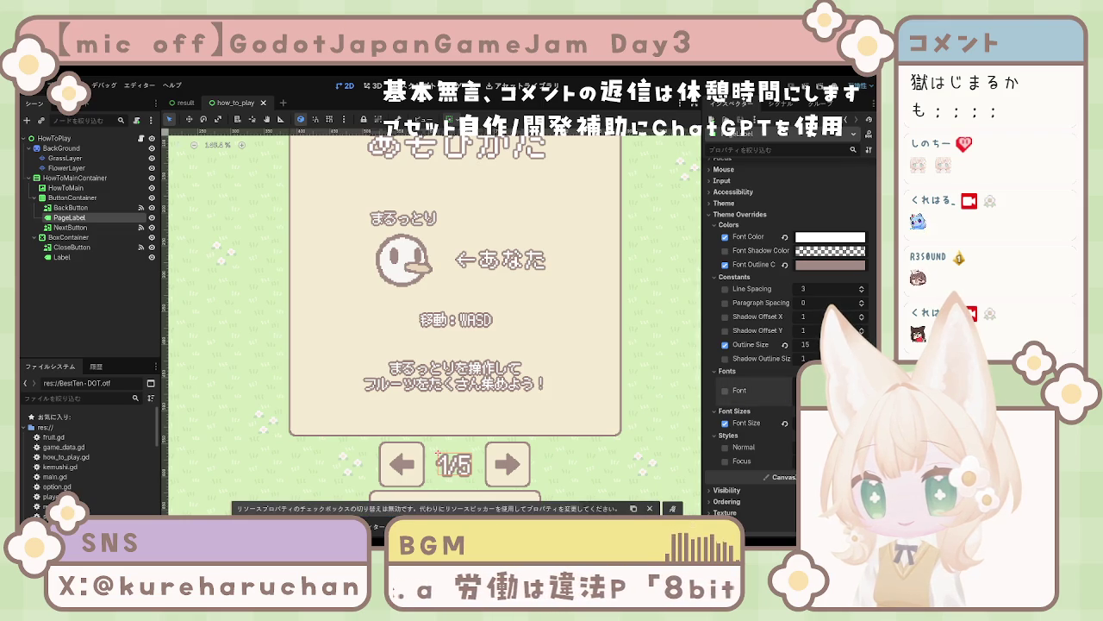
left_click(650, 508)
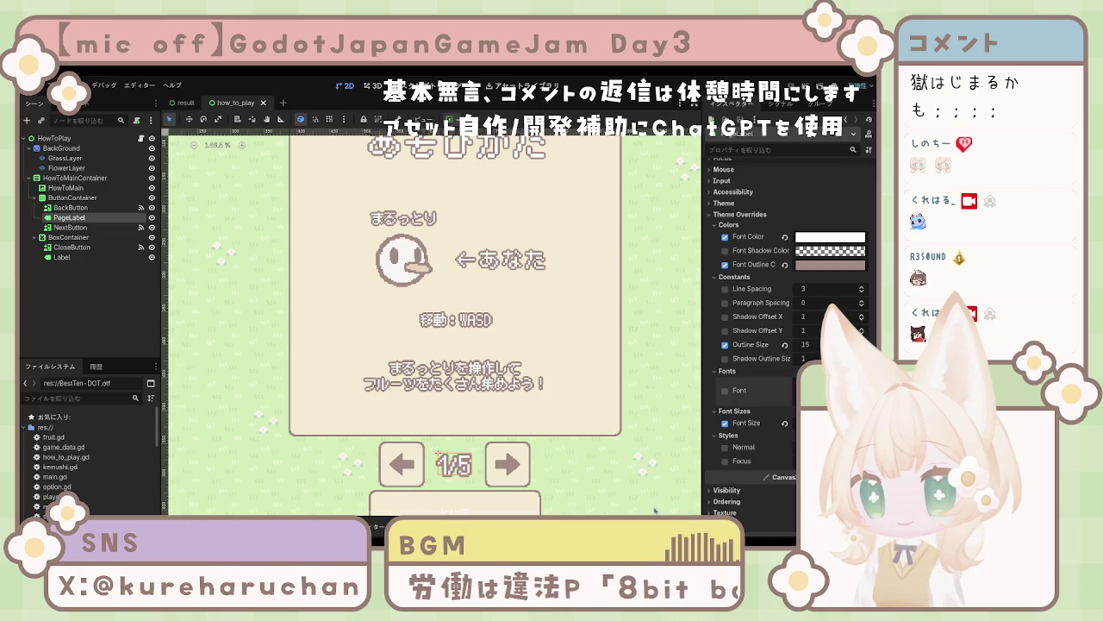
scroll(773, 429, "down", 2)
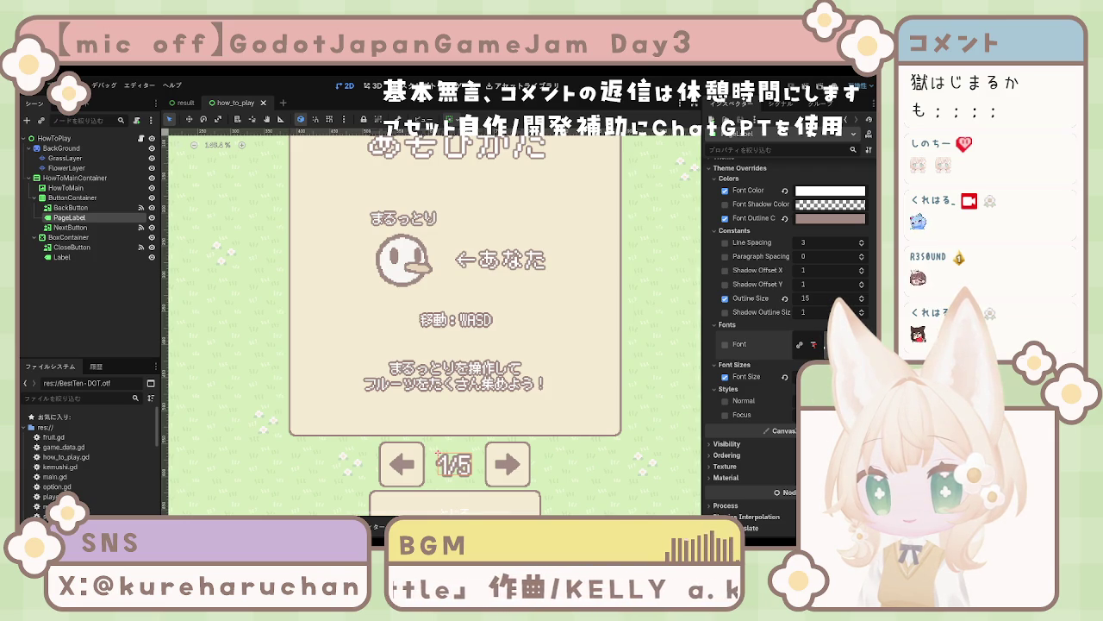
left_click(65, 158)
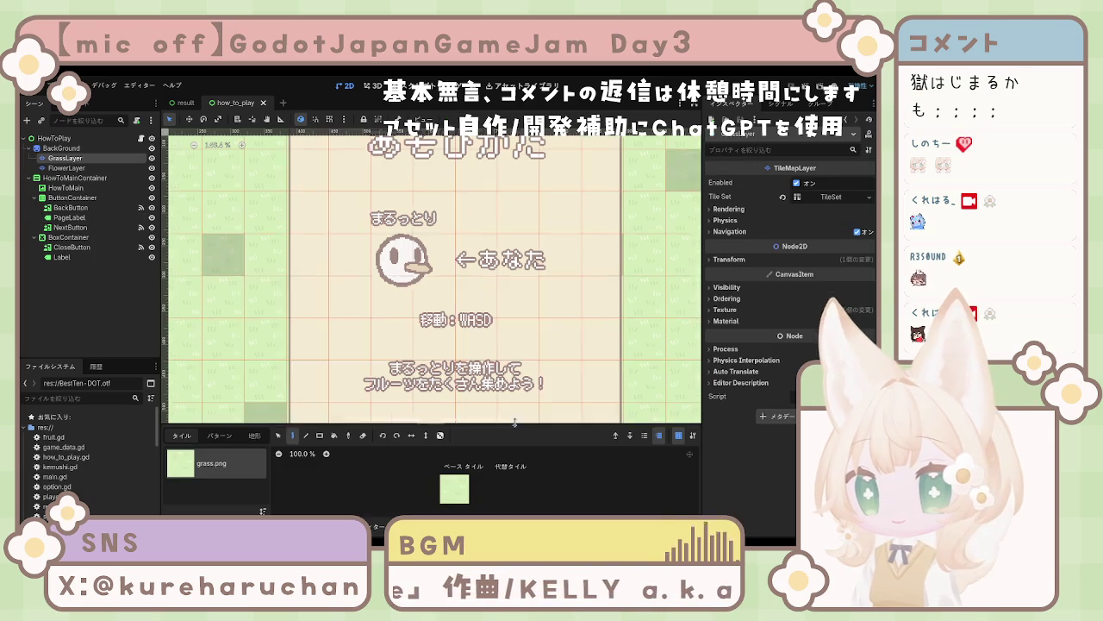
left_click(65, 157, "ctrl")
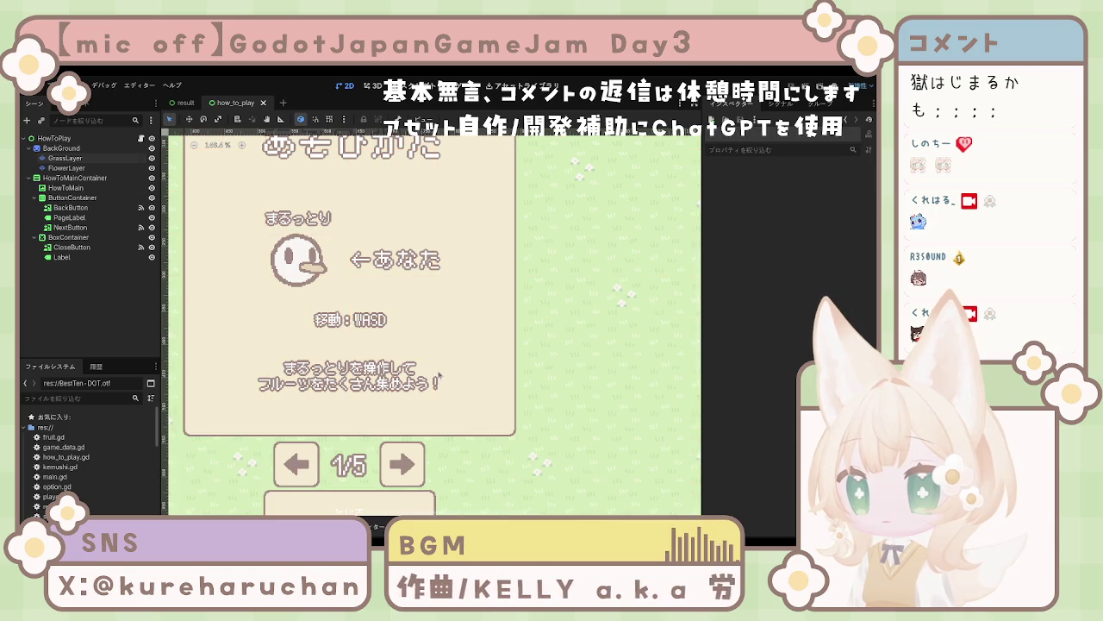
scroll(491, 333, "down", 5)
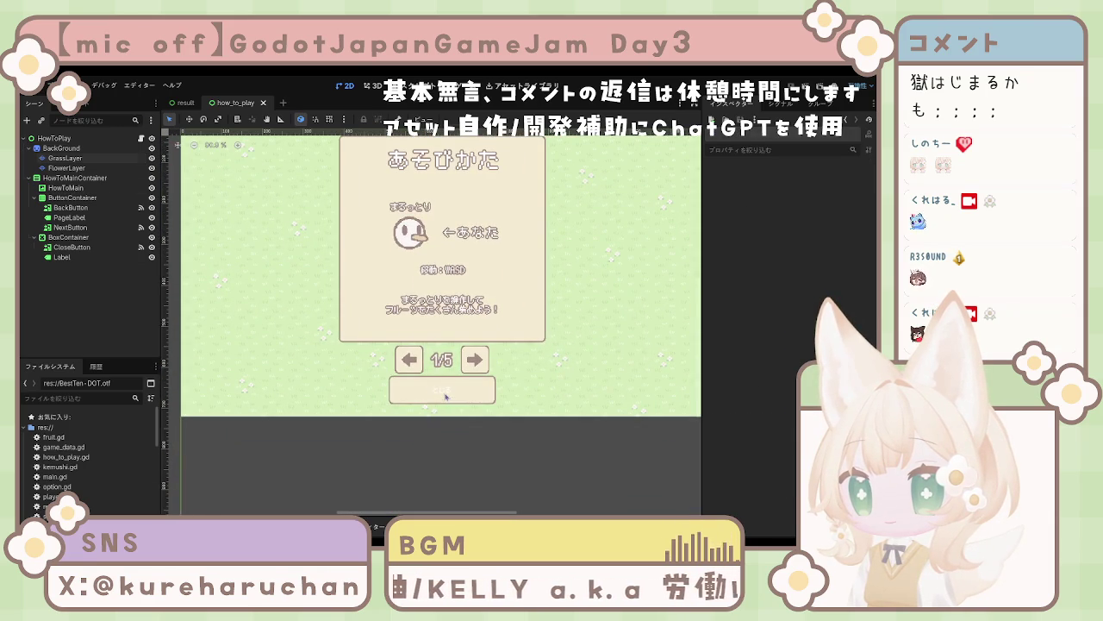
left_click(447, 395)
scroll(454, 392, "down", 1)
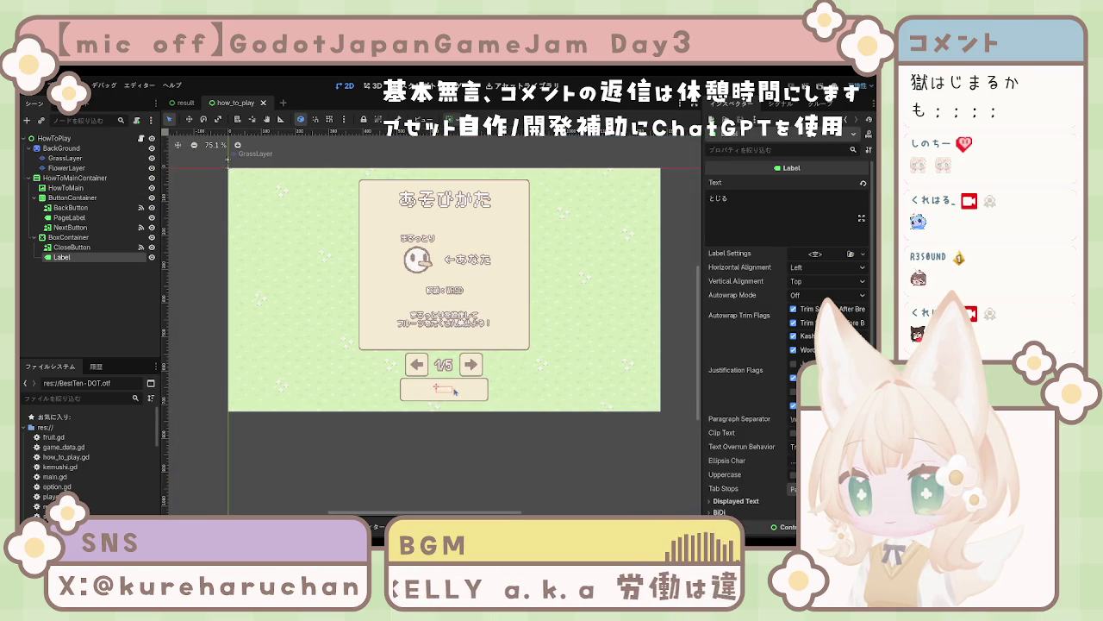
scroll(454, 391, "up", 16)
left_click(370, 259)
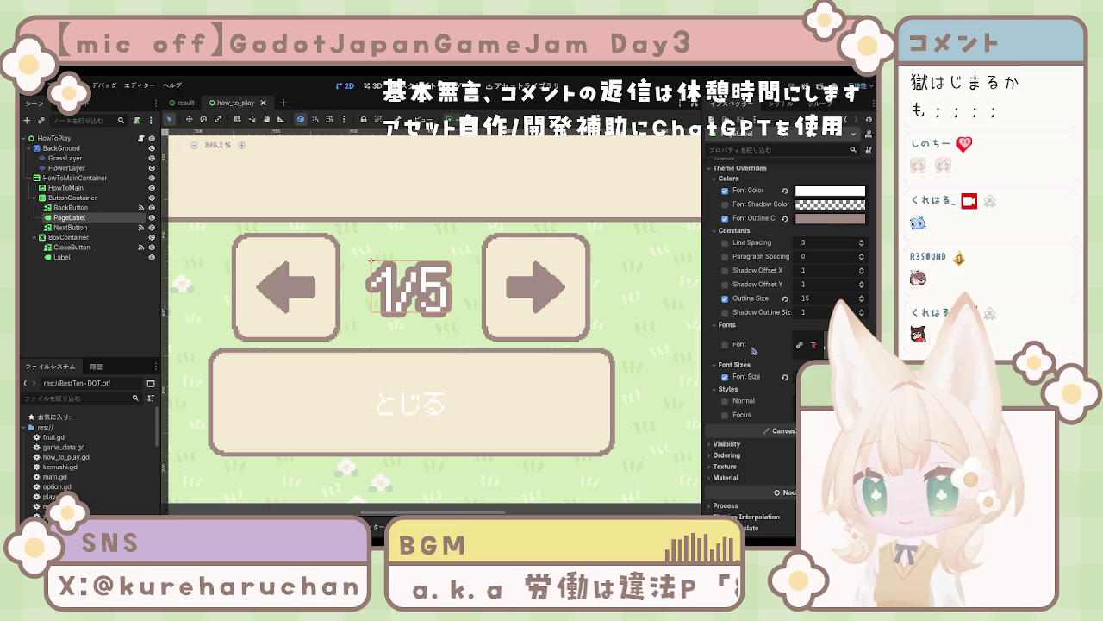
Step: Change the 1/5 page label's texture filter setting
left_click(724, 465)
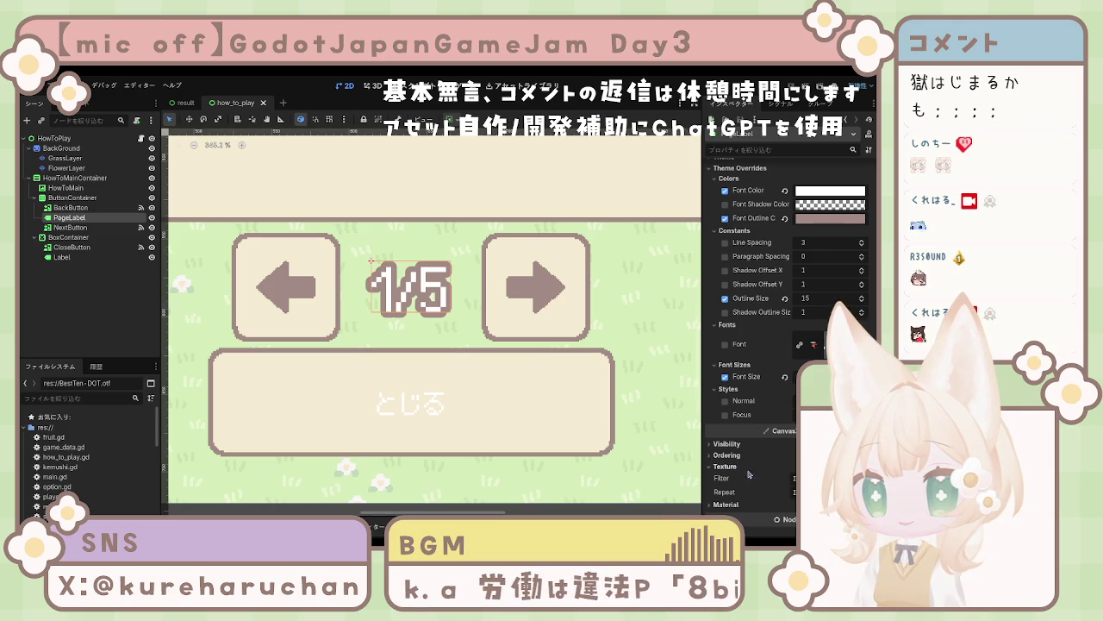
left_click(828, 515)
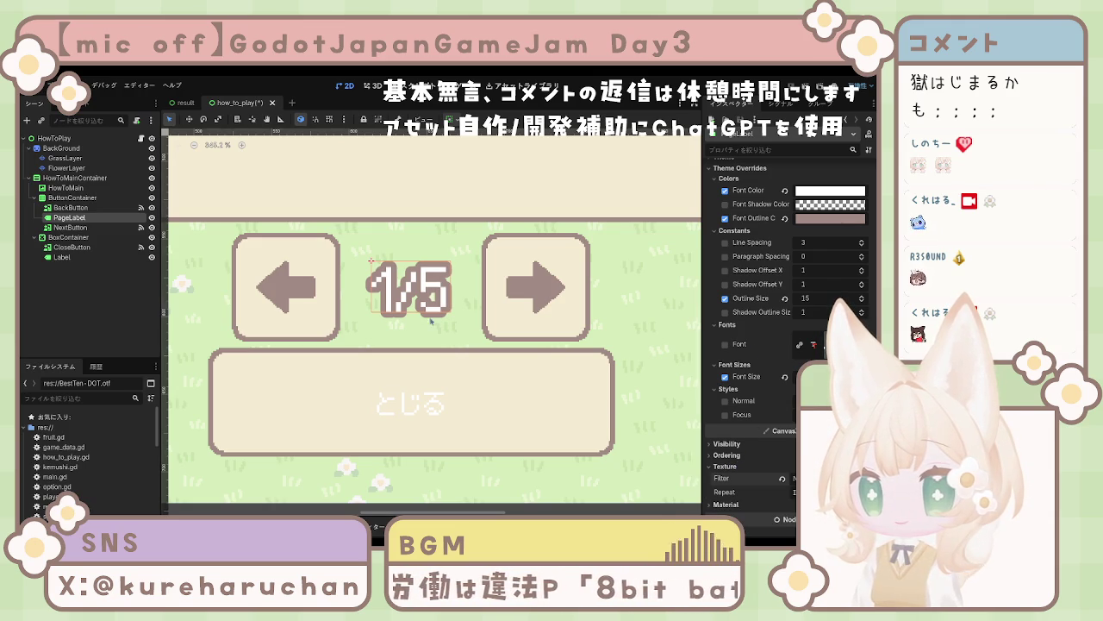
scroll(434, 334, "down", 4)
scroll(434, 335, "up", 2)
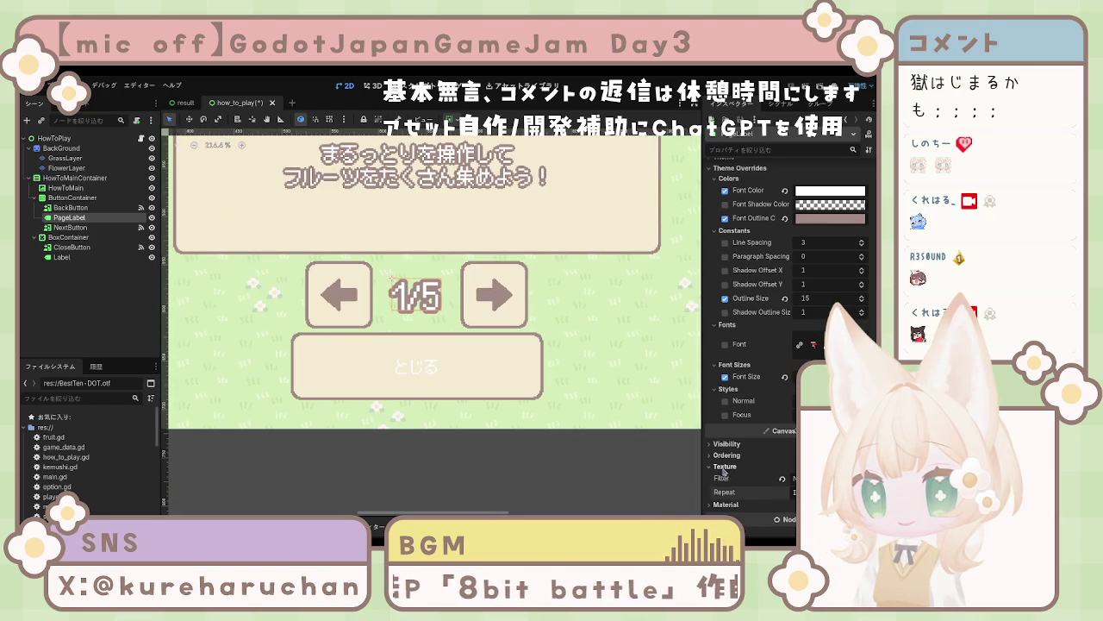
Step: Inspect the close button's とじる label, then return to PageLabel's visibility properties
left_click(416, 365)
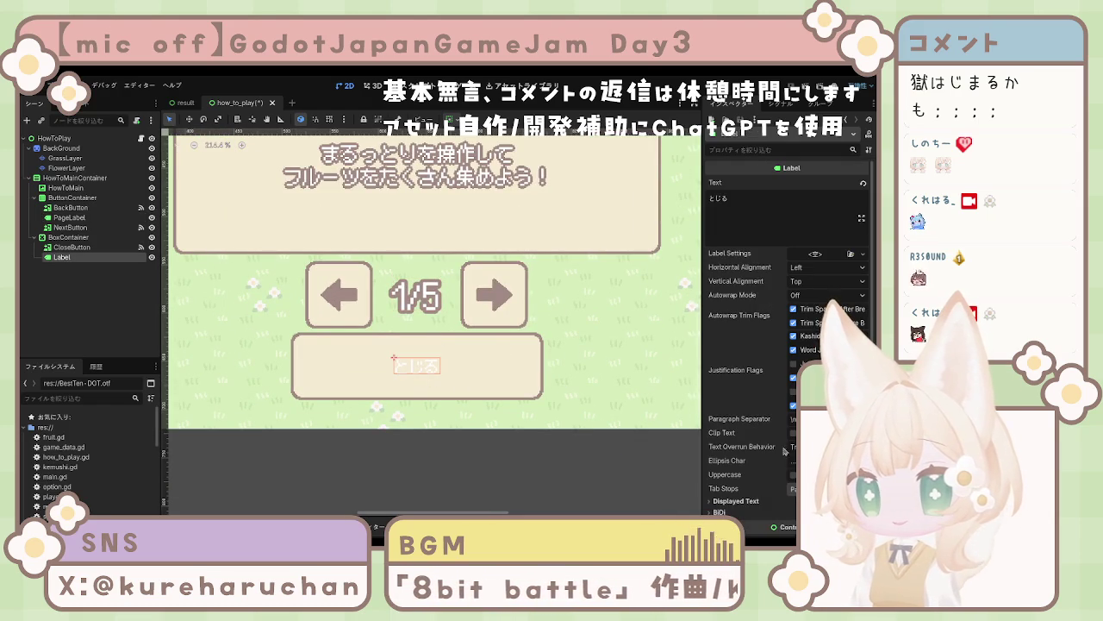
scroll(744, 433, "down", 5)
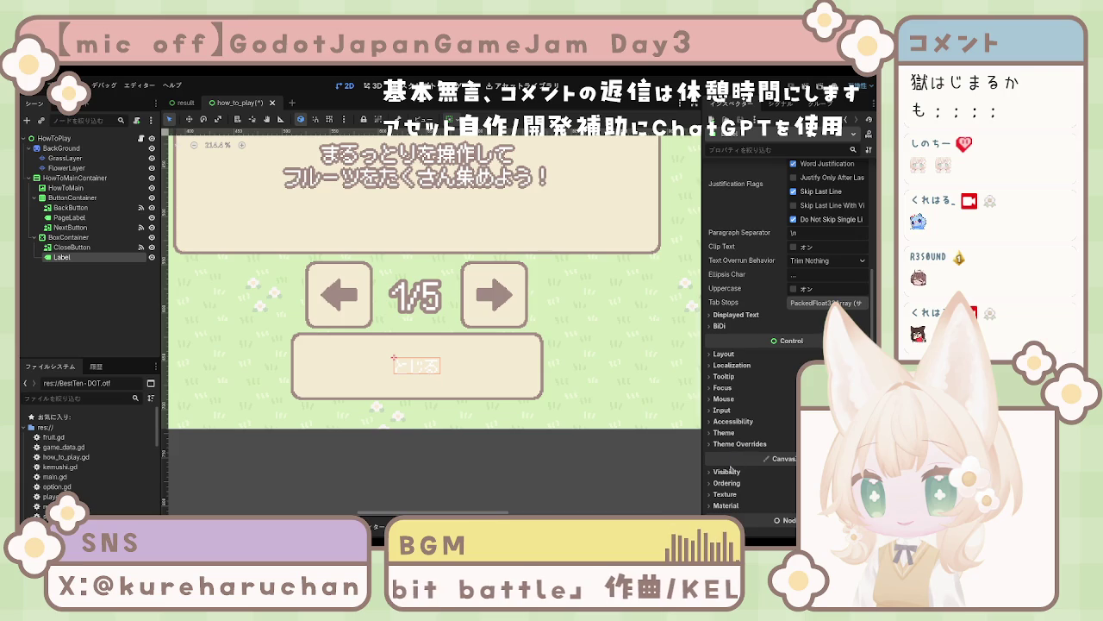
key("ctrl+z")
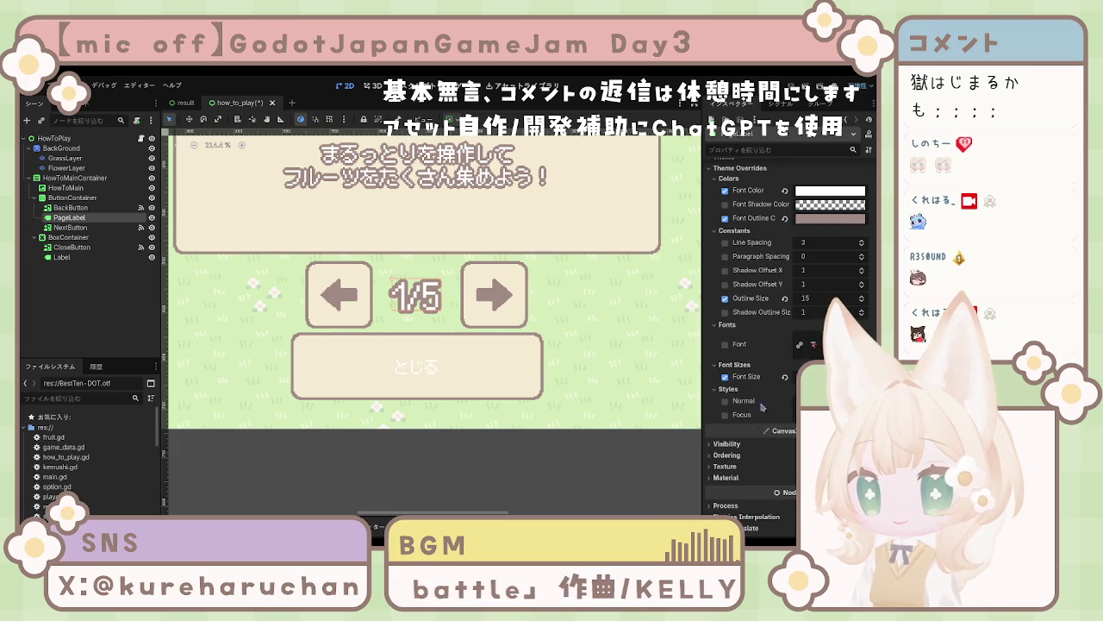
left_click(726, 443)
scroll(728, 446, "down", 3)
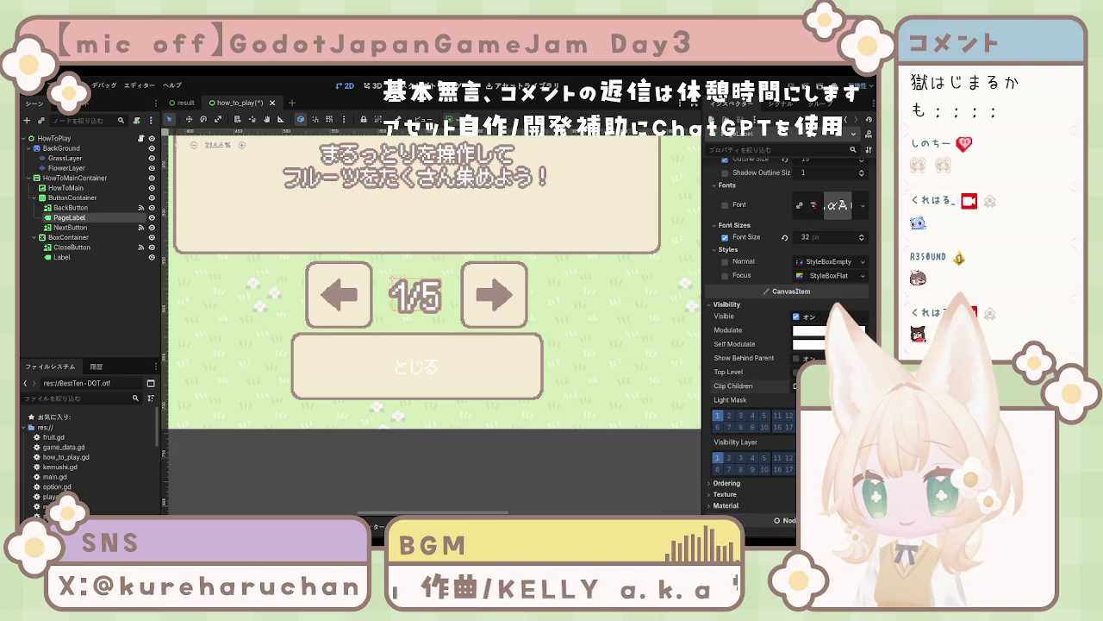
left_click(726, 304)
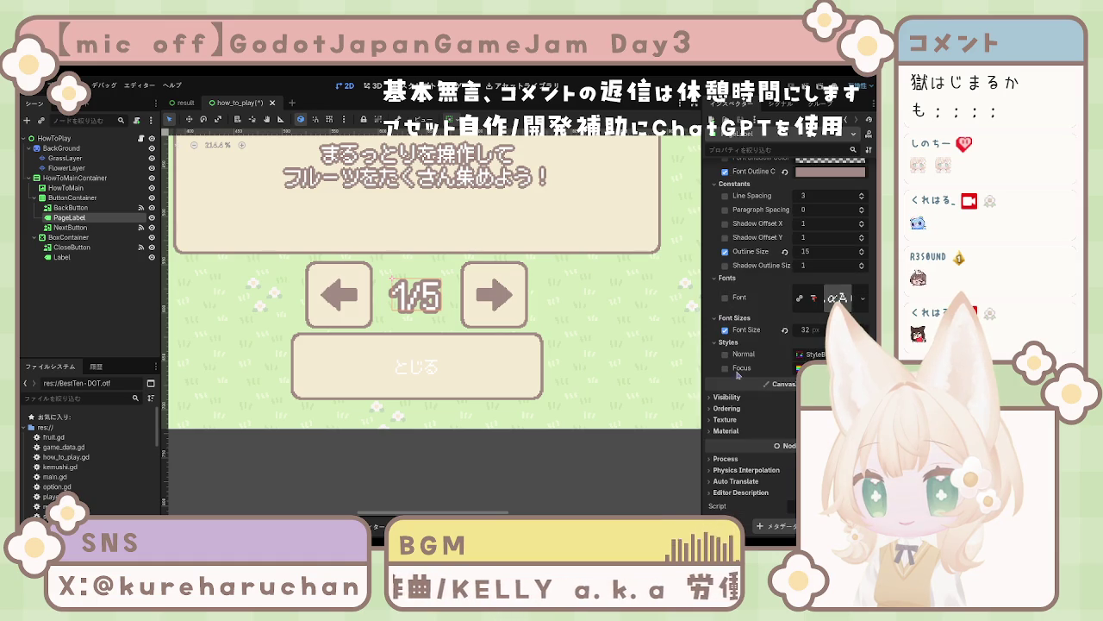
Step: Revert PageLabel's texture filter to its default value
left_click(725, 419)
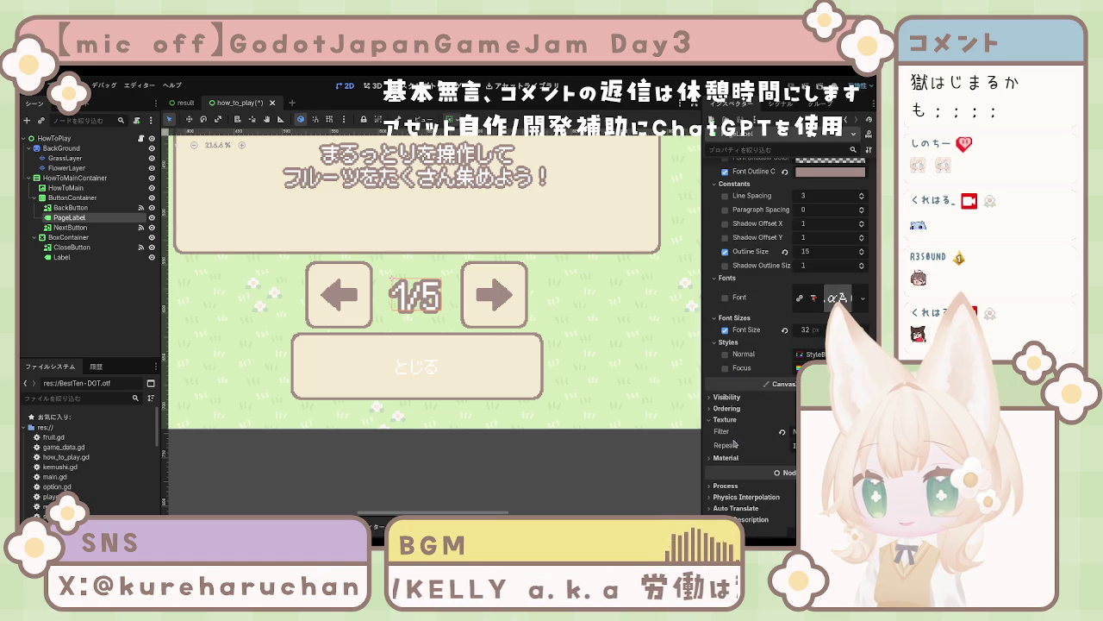
left_click(733, 459)
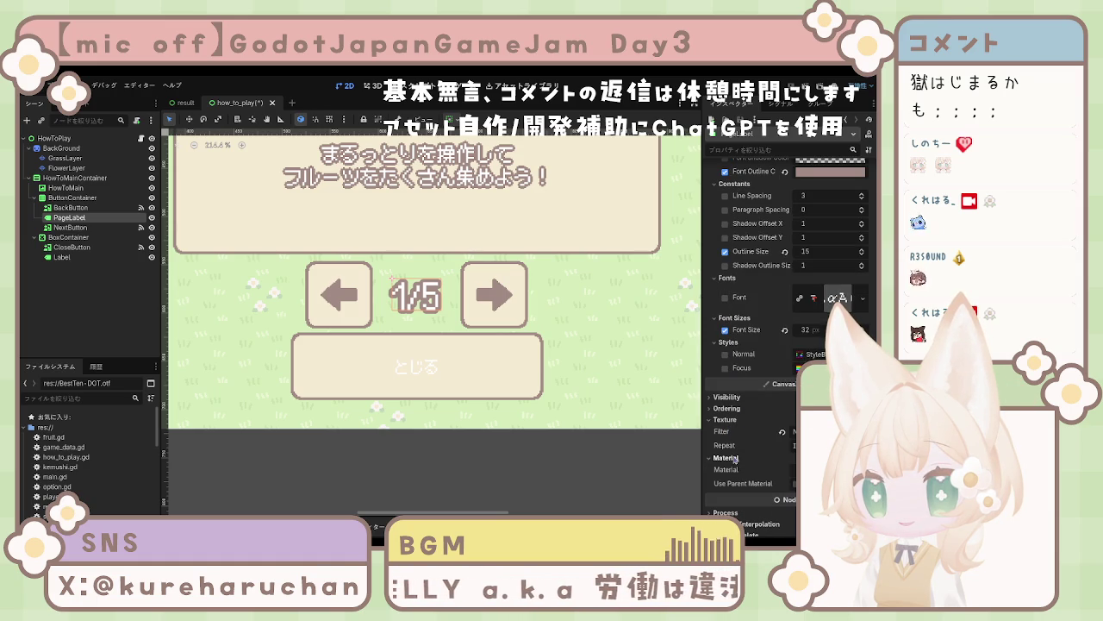
left_click(735, 458)
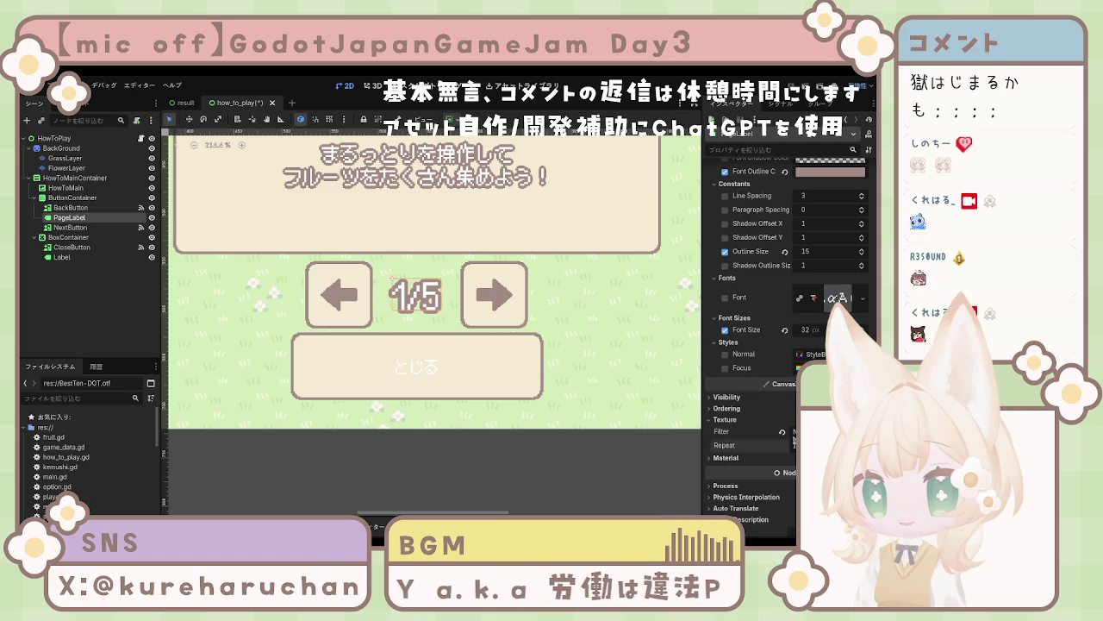
left_click(782, 432)
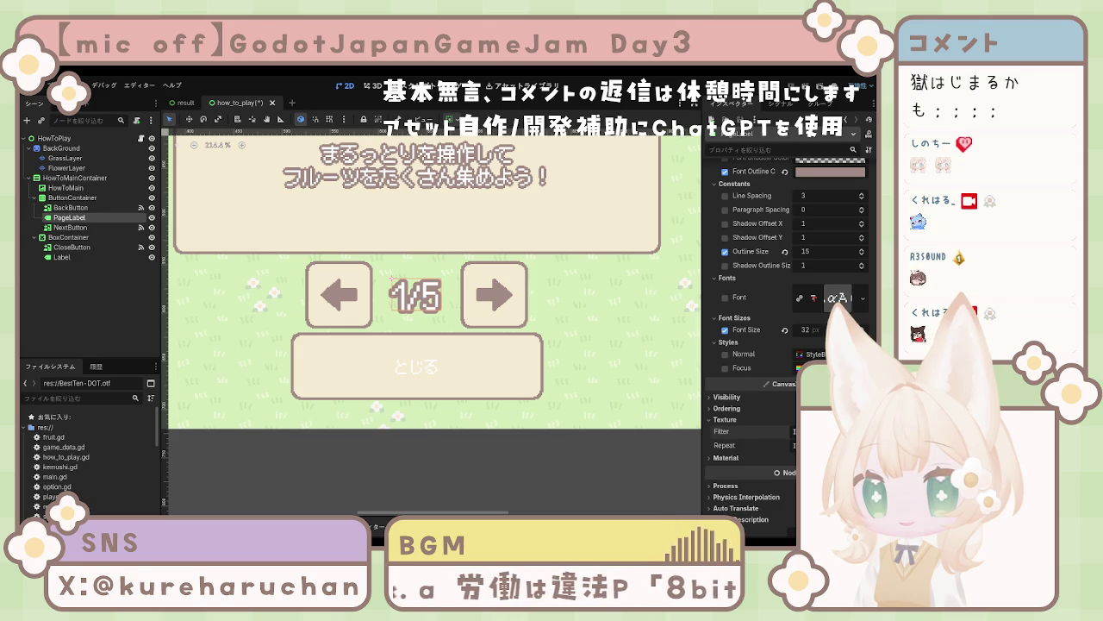
scroll(446, 377, "down", 6)
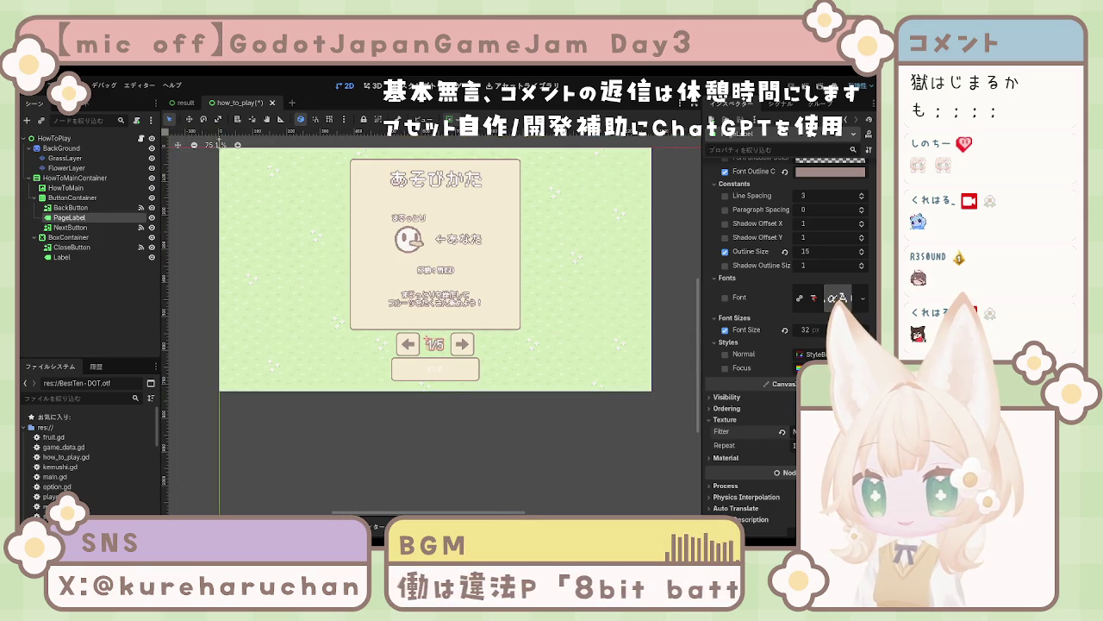
scroll(486, 364, "up", 5)
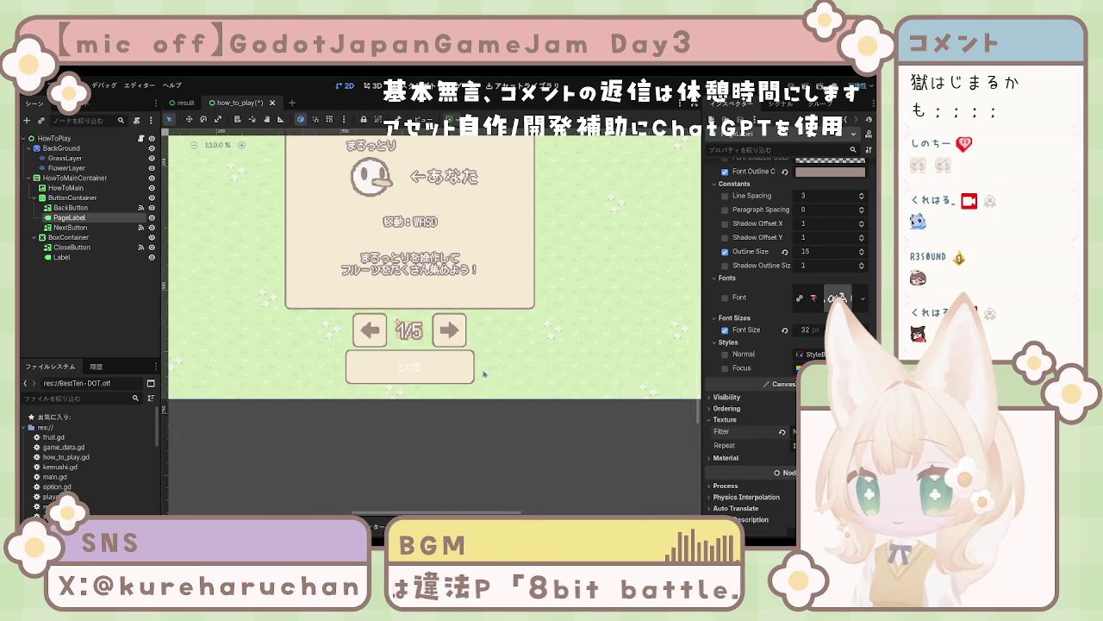
scroll(441, 368, "up", 1)
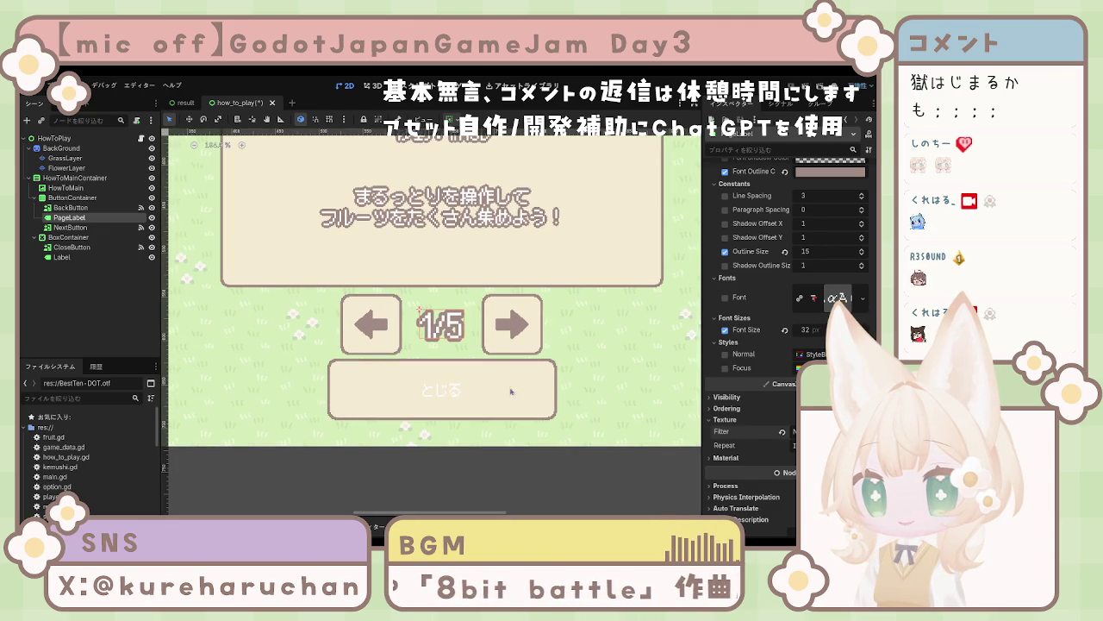
scroll(526, 392, "up", 4)
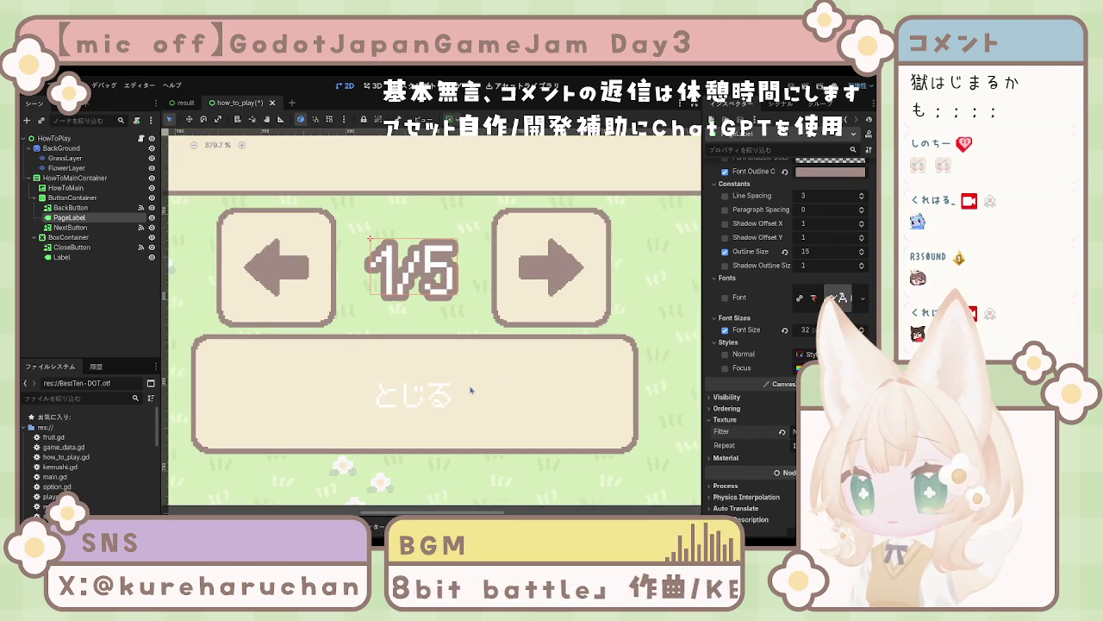
scroll(470, 391, "down", 7)
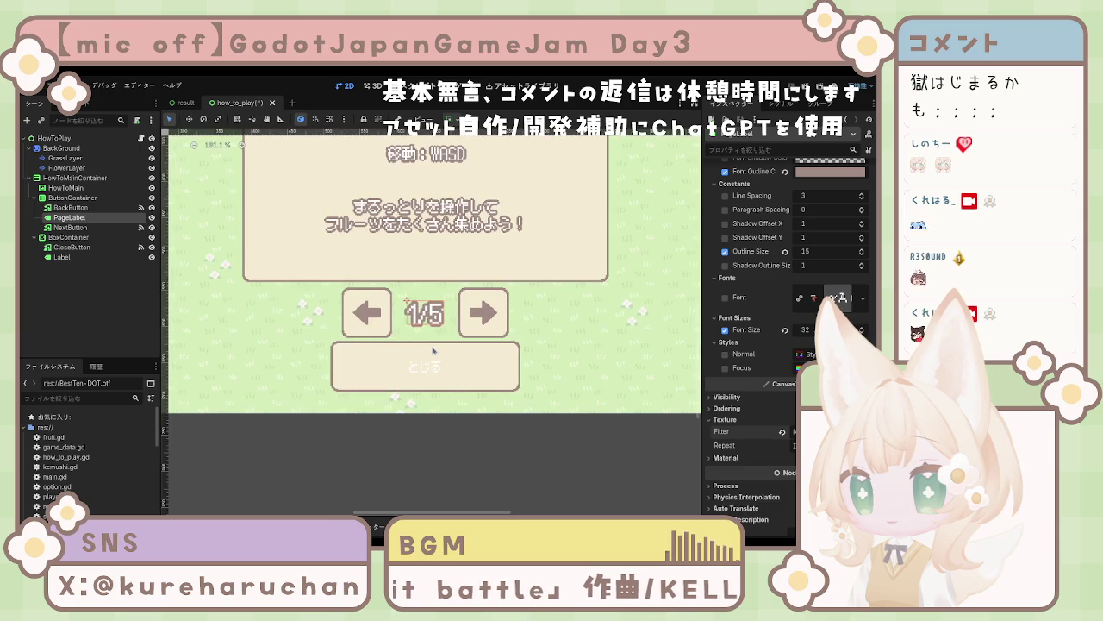
scroll(432, 351, "down", 3)
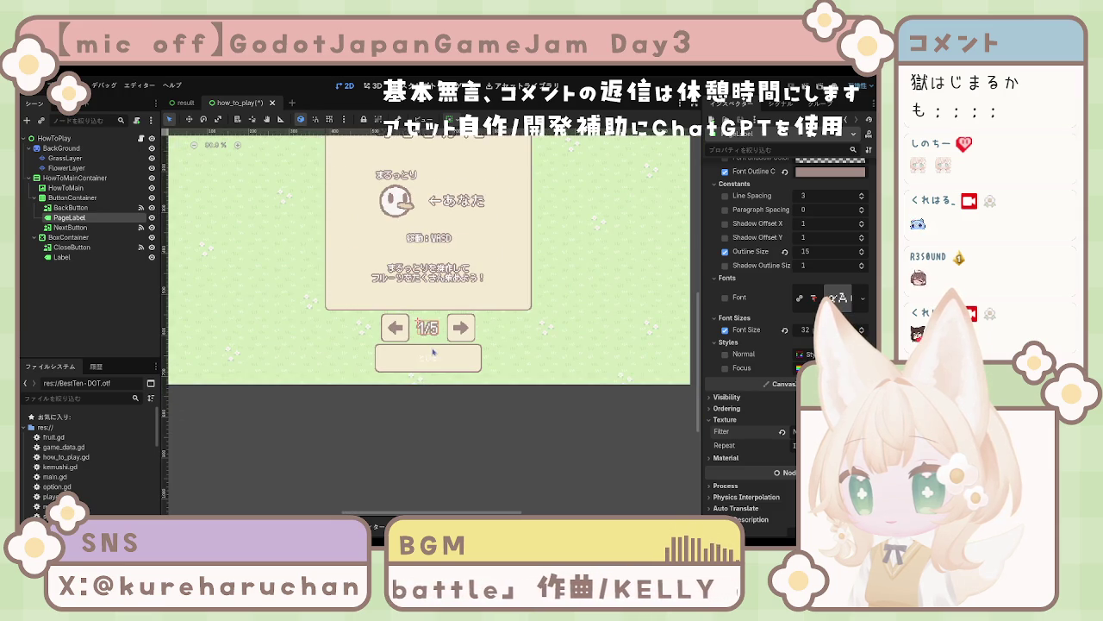
scroll(433, 351, "down", 2)
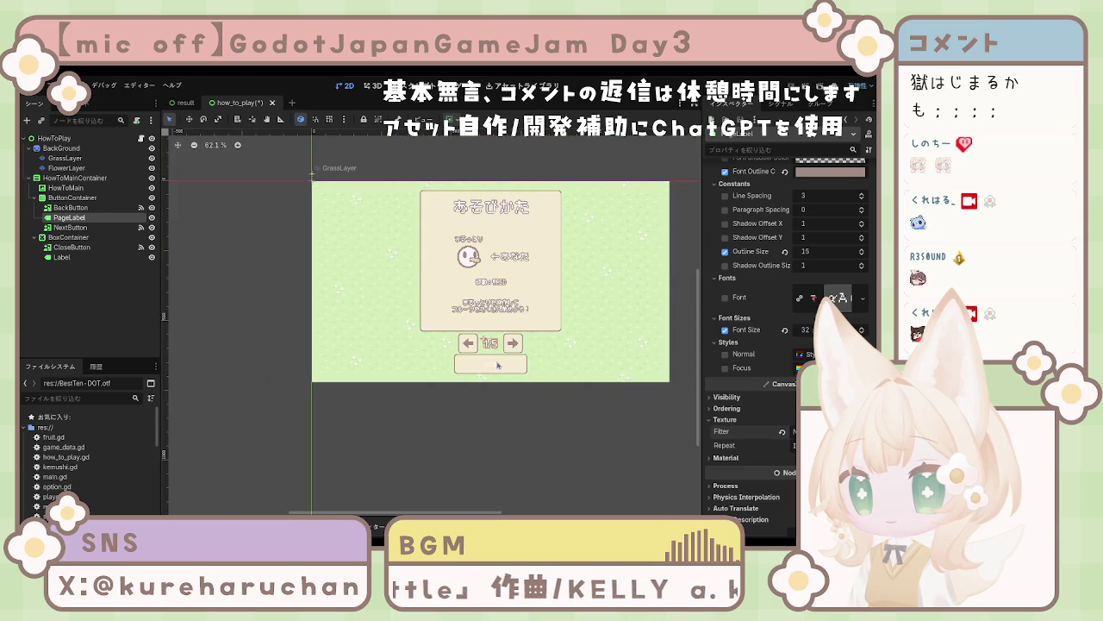
scroll(498, 364, "up", 2)
scroll(497, 364, "up", 2)
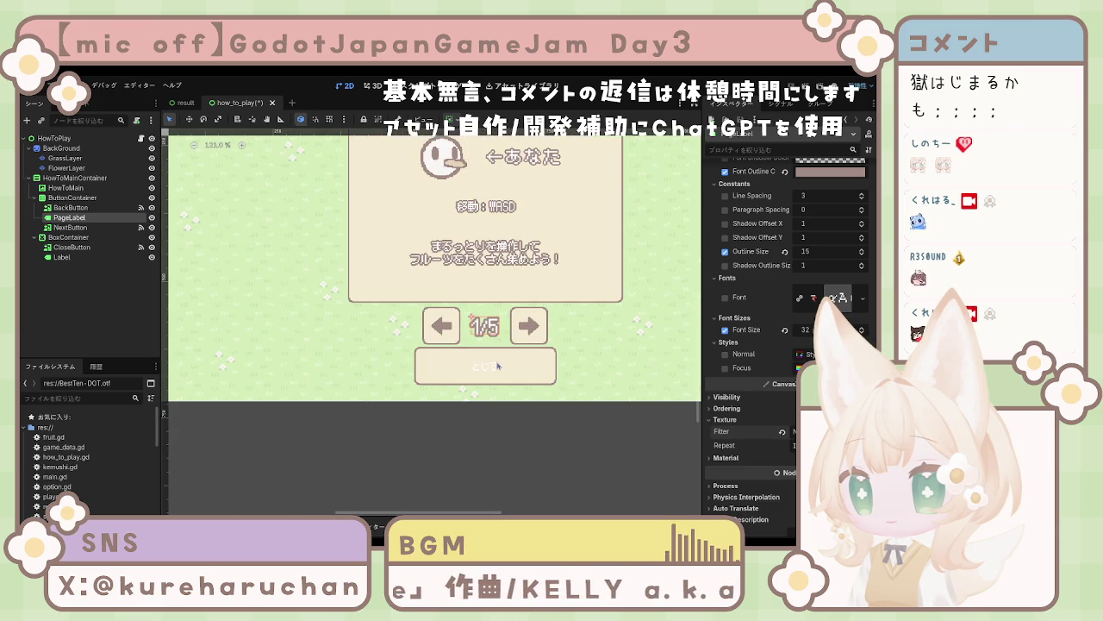
scroll(497, 364, "down", 2)
left_click(498, 364)
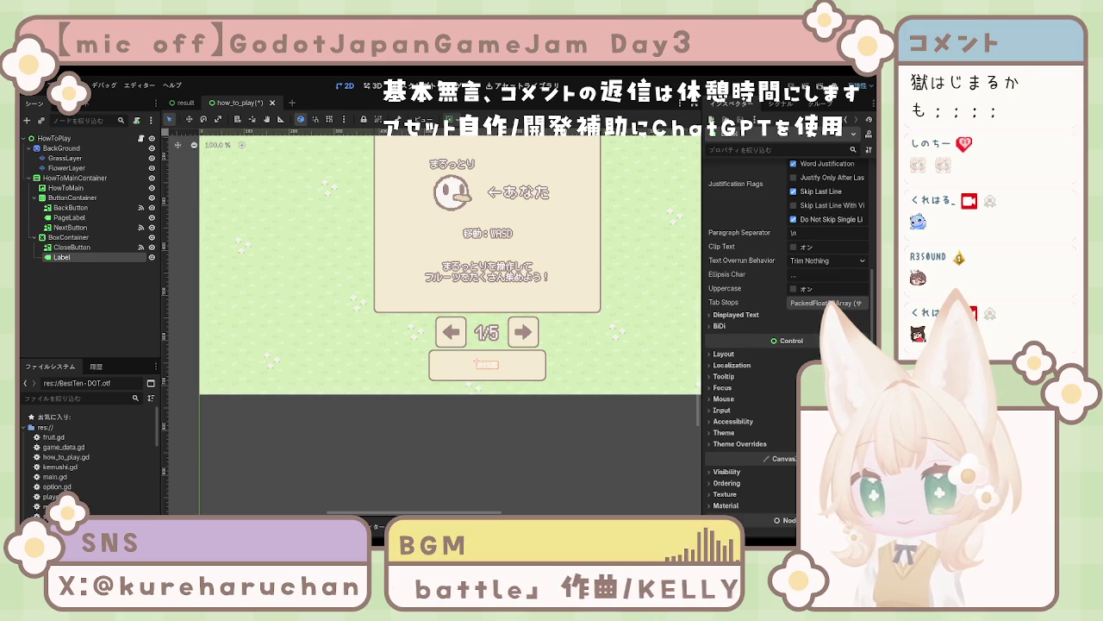
Step: Clear and re-enable PageLabel's Outline Size override, setting it to 16
left_click(69, 217)
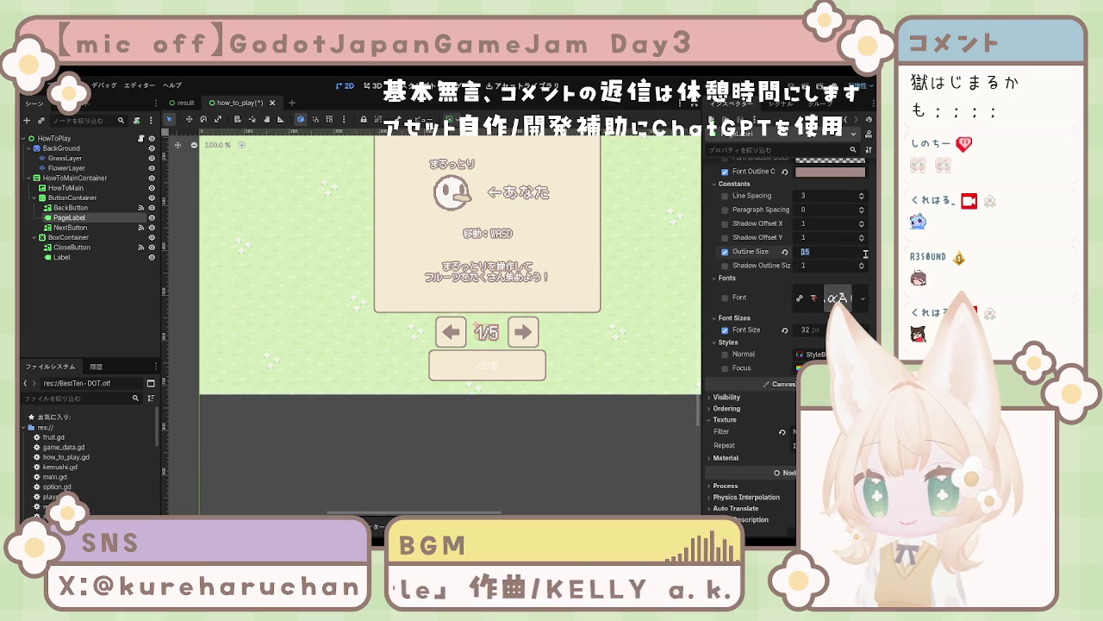
left_click(786, 251)
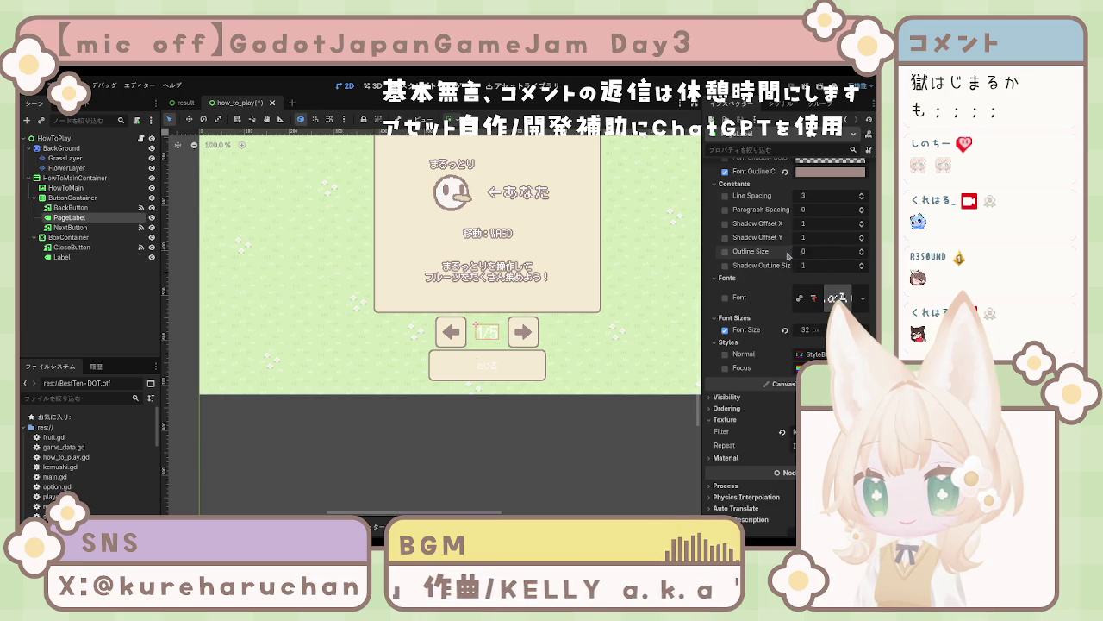
left_click(831, 256)
type("16")
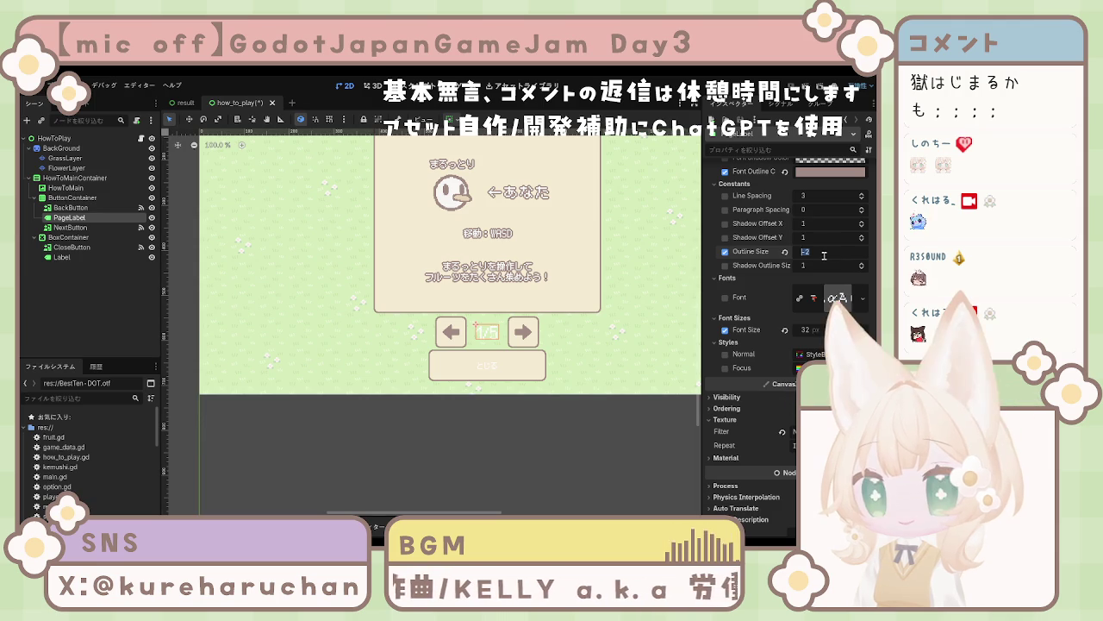
key("Return")
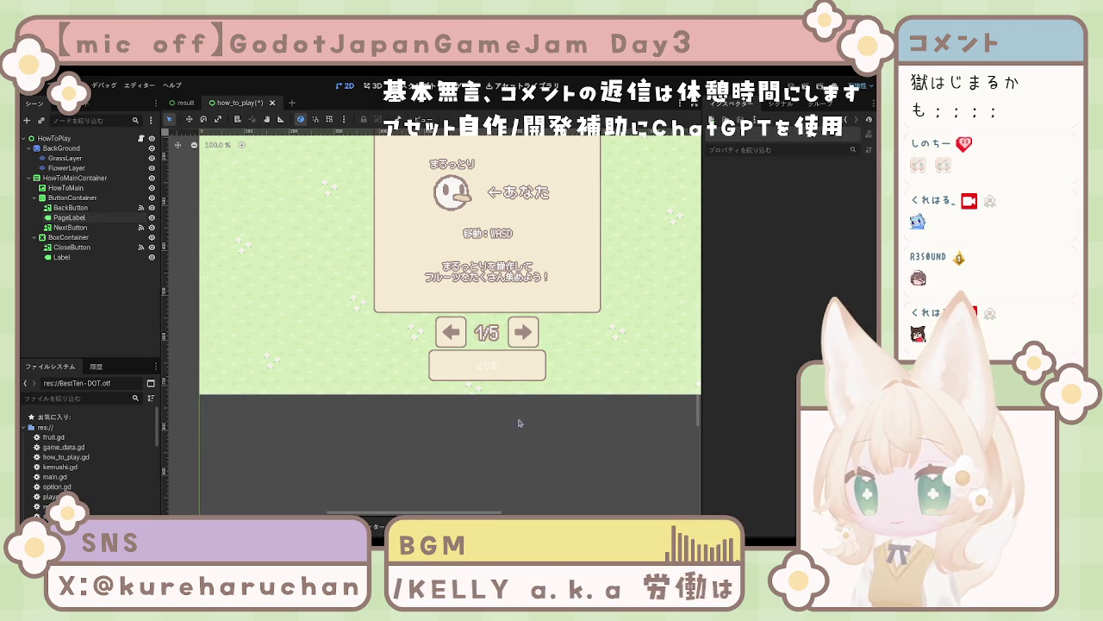
scroll(496, 352, "up", 3)
scroll(495, 352, "up", 1)
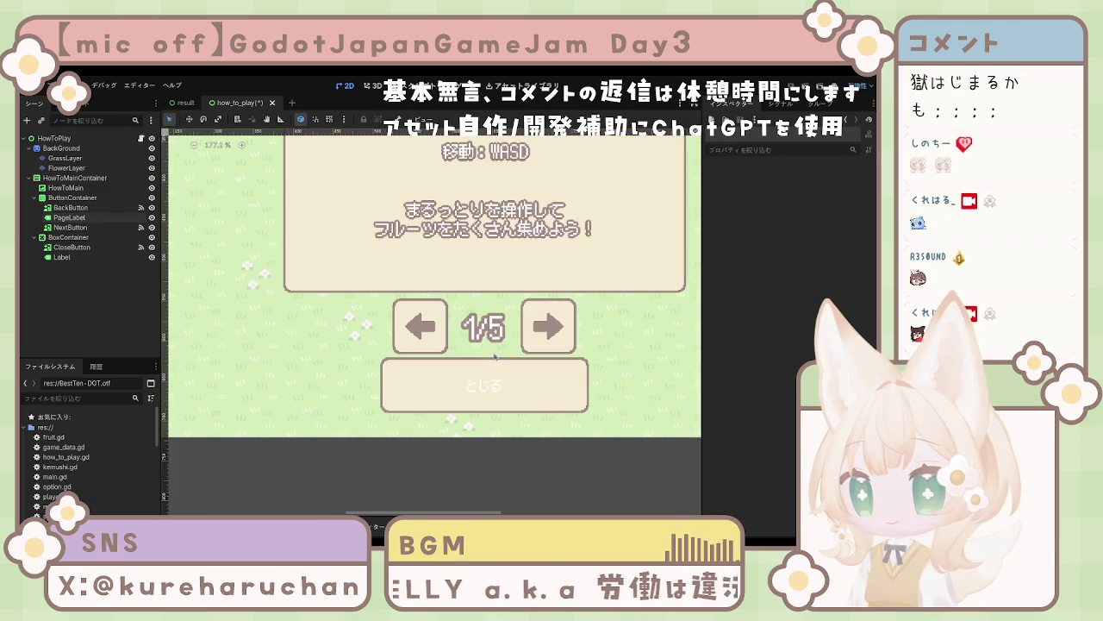
scroll(496, 355, "up", 4)
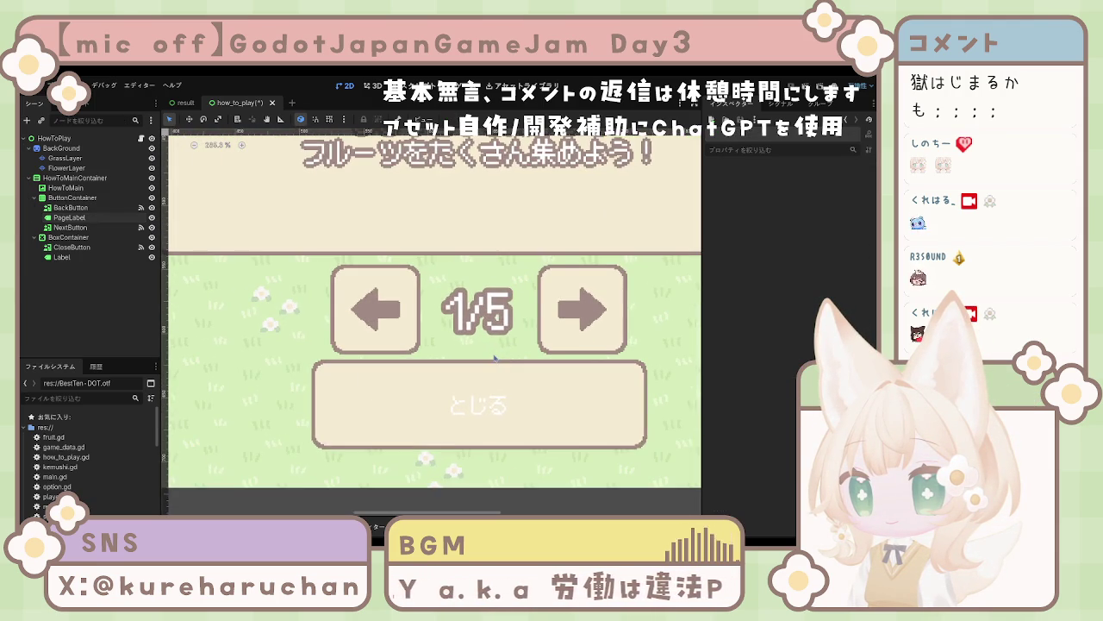
scroll(496, 356, "up", 4)
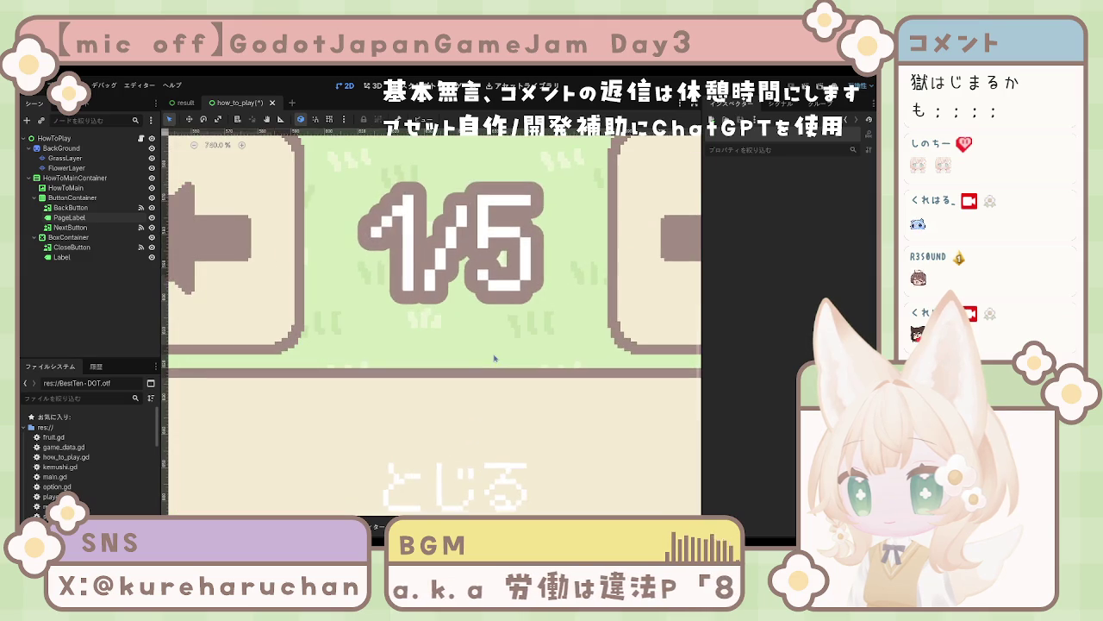
scroll(496, 355, "up", 1)
scroll(496, 356, "down", 6)
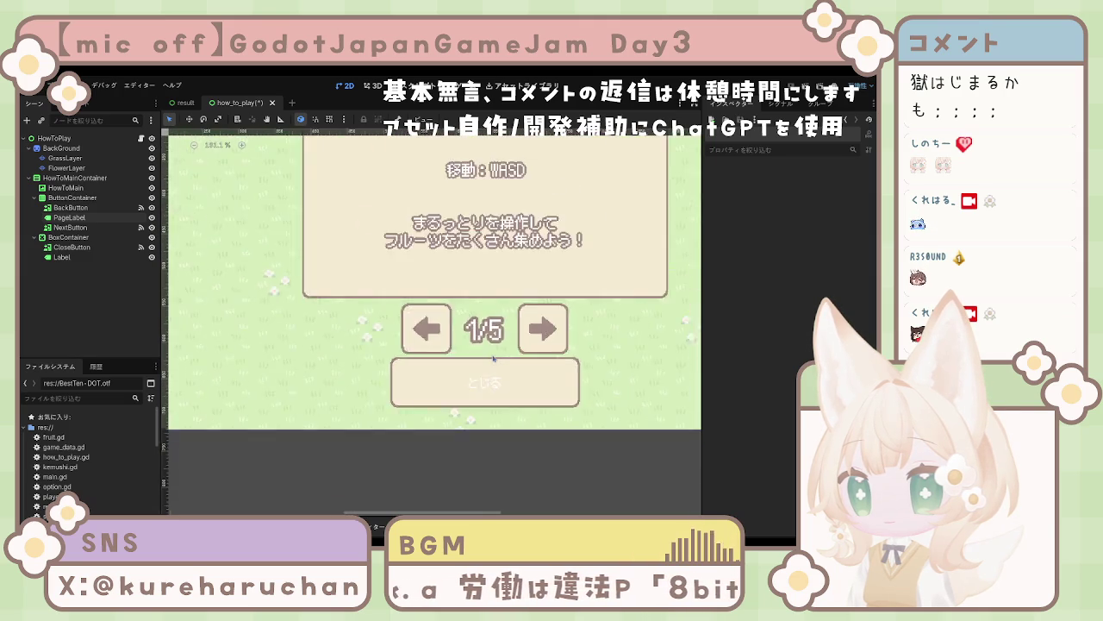
Step: Select the とじる label and turn on a custom font colour override
left_click(488, 380)
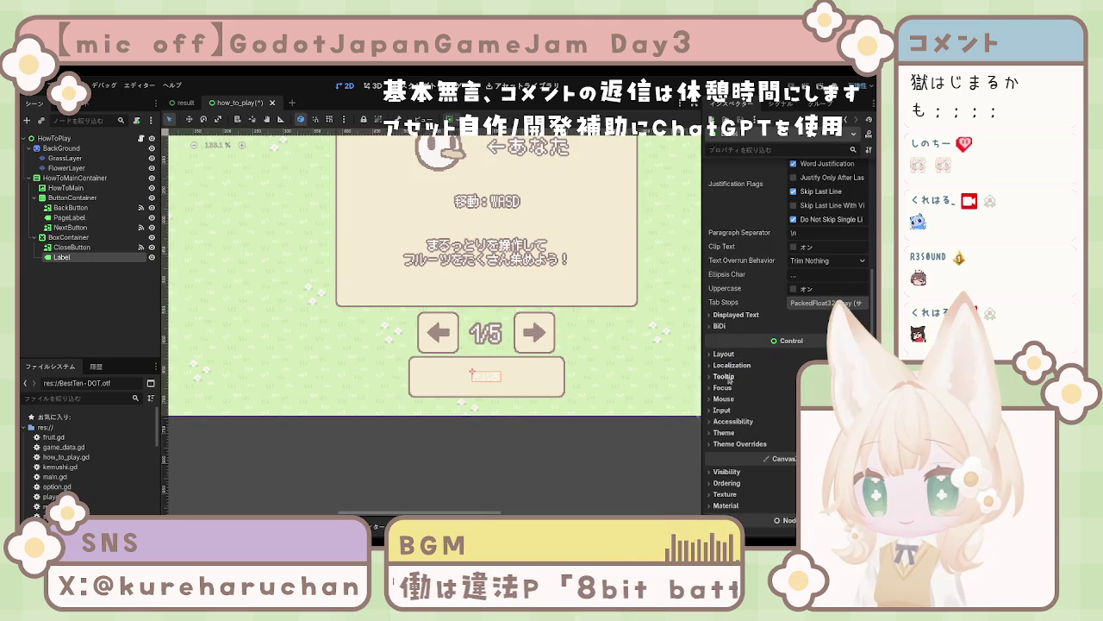
left_click(726, 494)
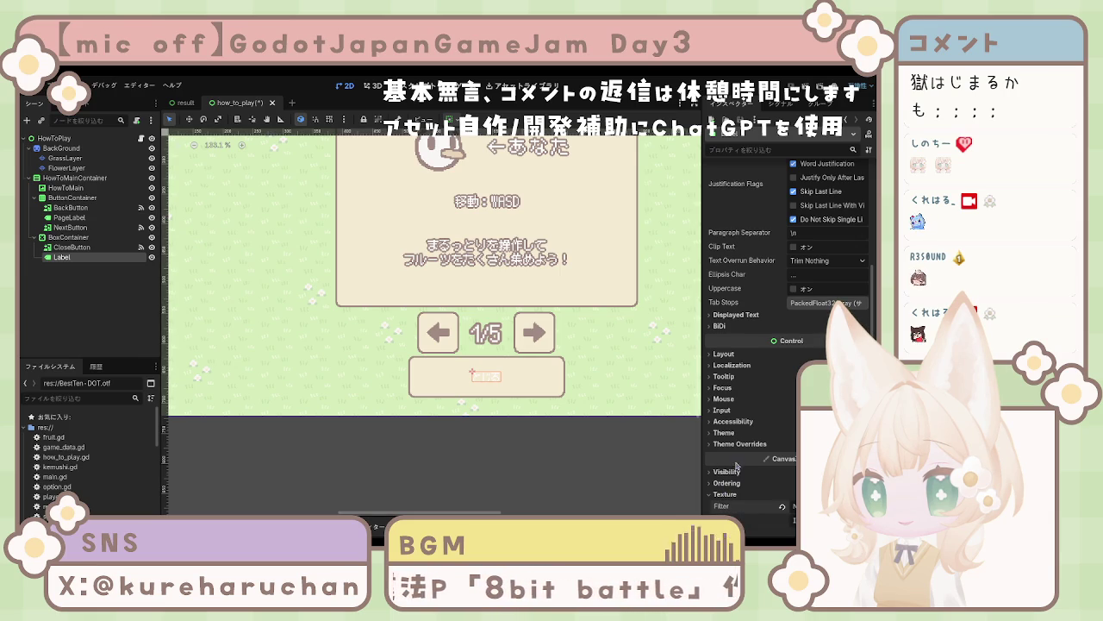
scroll(468, 370, "up", 2)
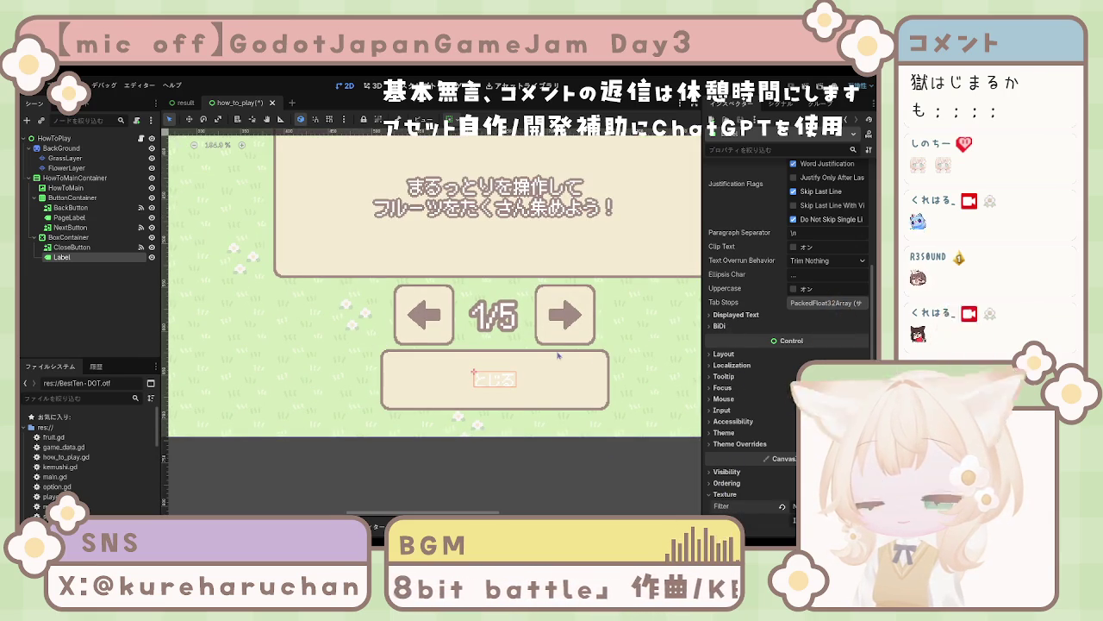
scroll(559, 354, "down", 2)
scroll(785, 351, "down", 3)
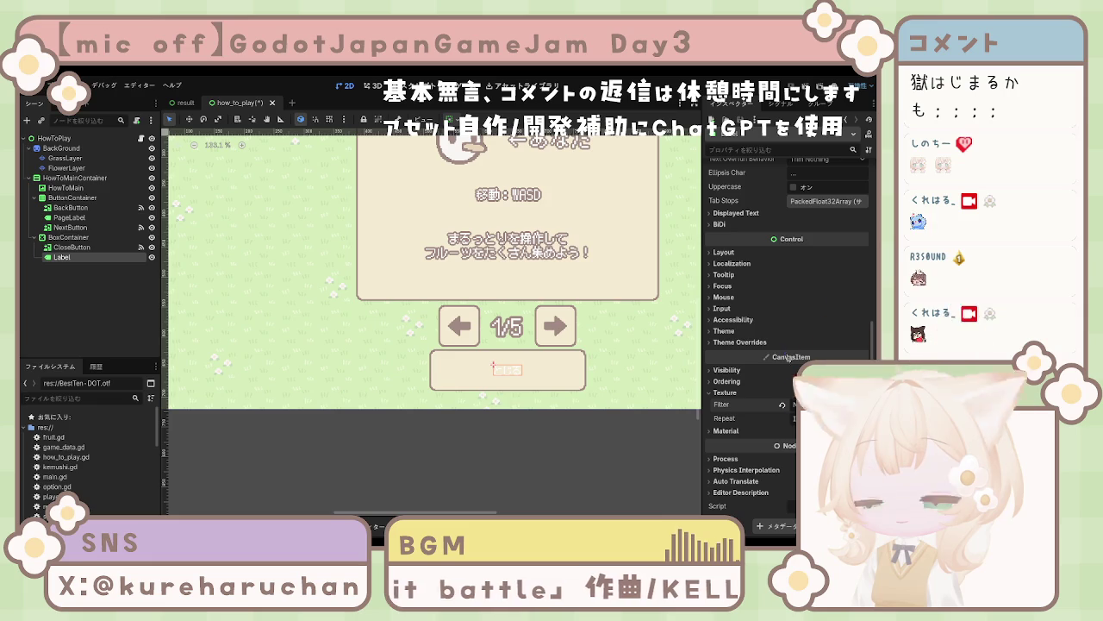
left_click(734, 342)
left_click(728, 352)
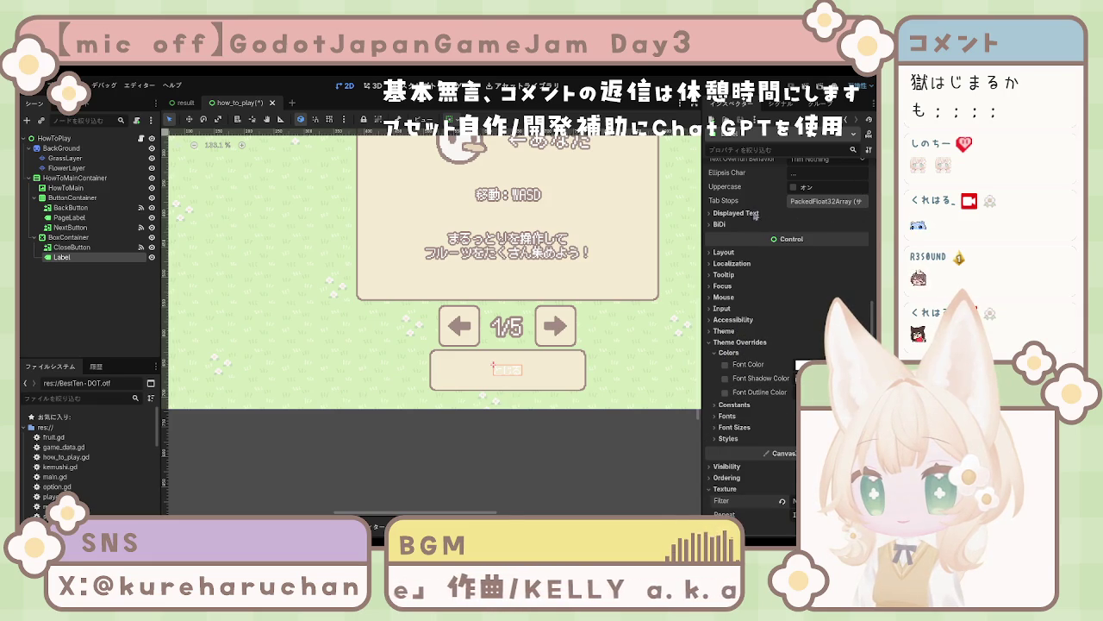
left_click(725, 363)
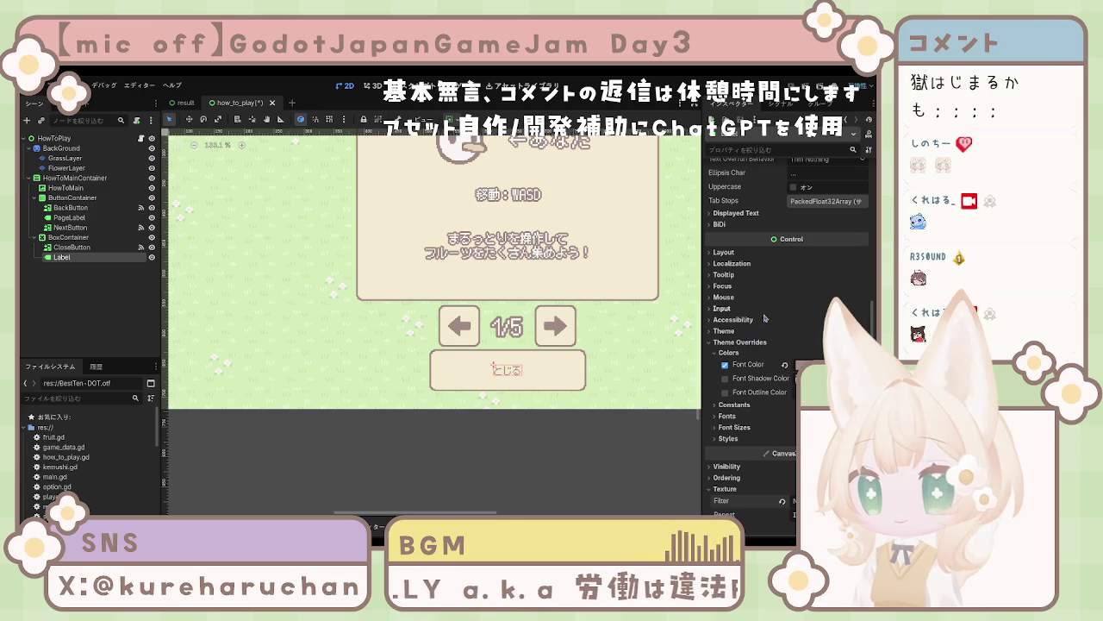
Step: Look through the とじる label's layout and container sizing options
left_click(729, 255)
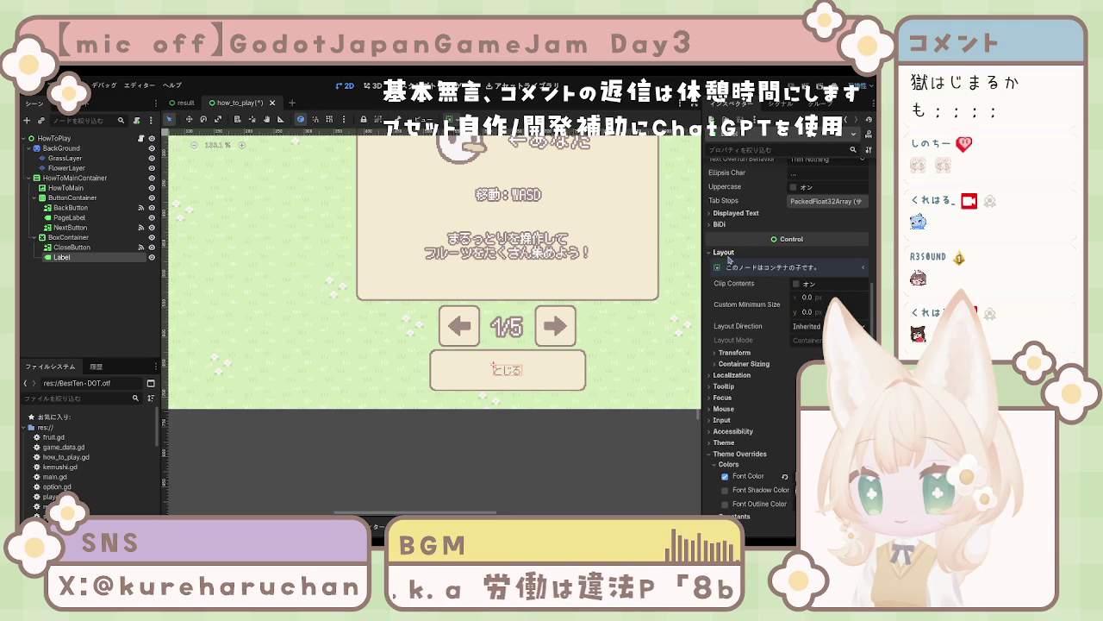
left_click(740, 364)
left_click(741, 364)
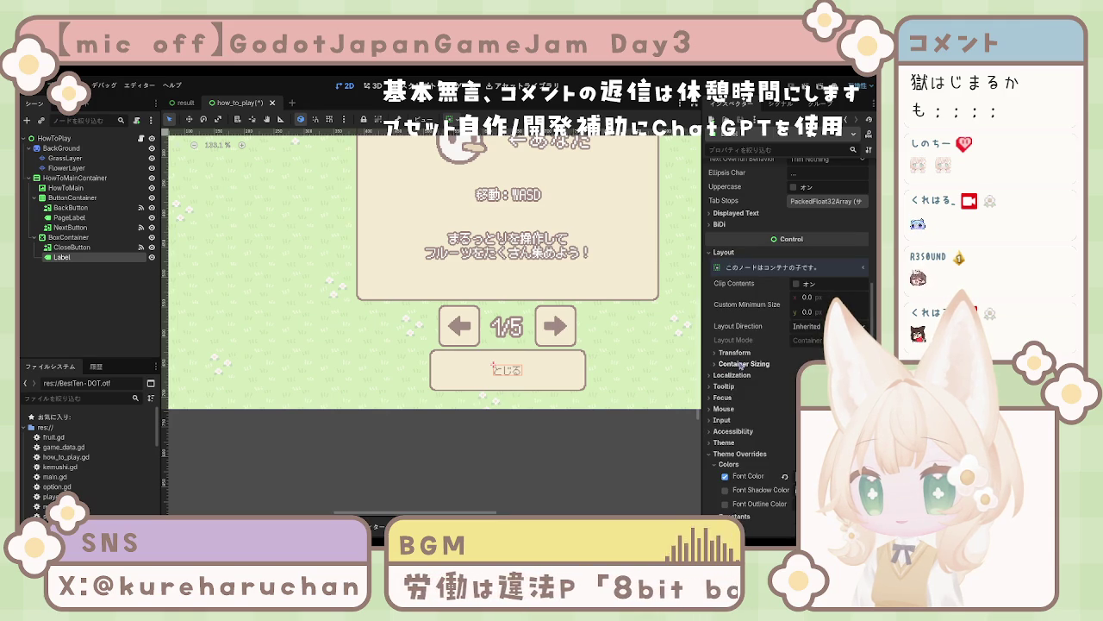
left_click(725, 254)
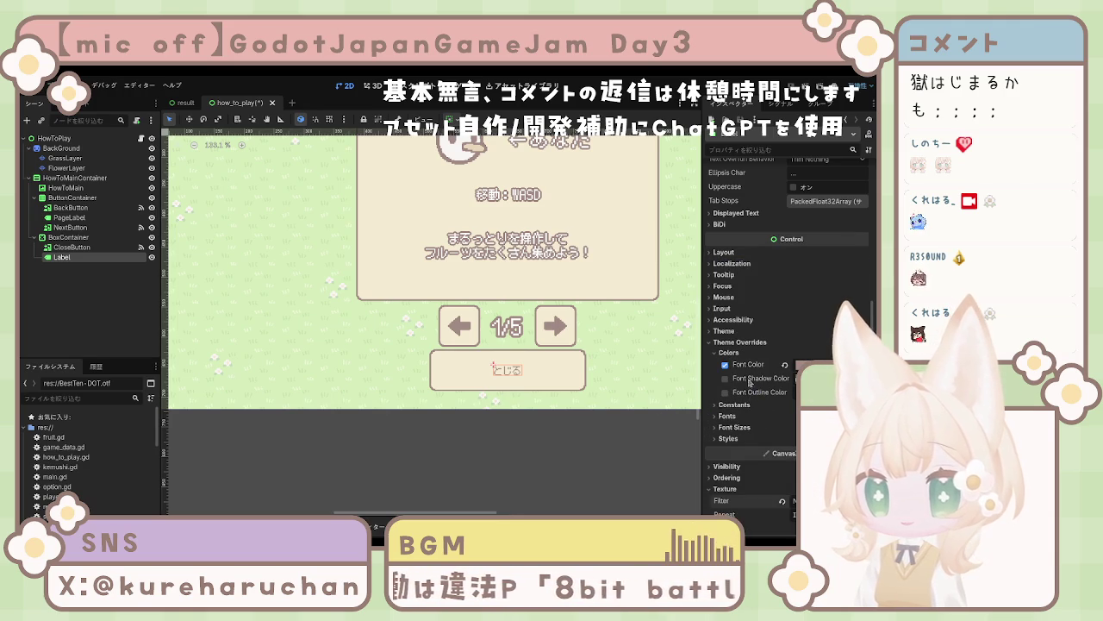
Step: Give the とじる label a font size override of 20
left_click(735, 429)
scroll(759, 427, "down", 3)
left_click(821, 349)
type("2")
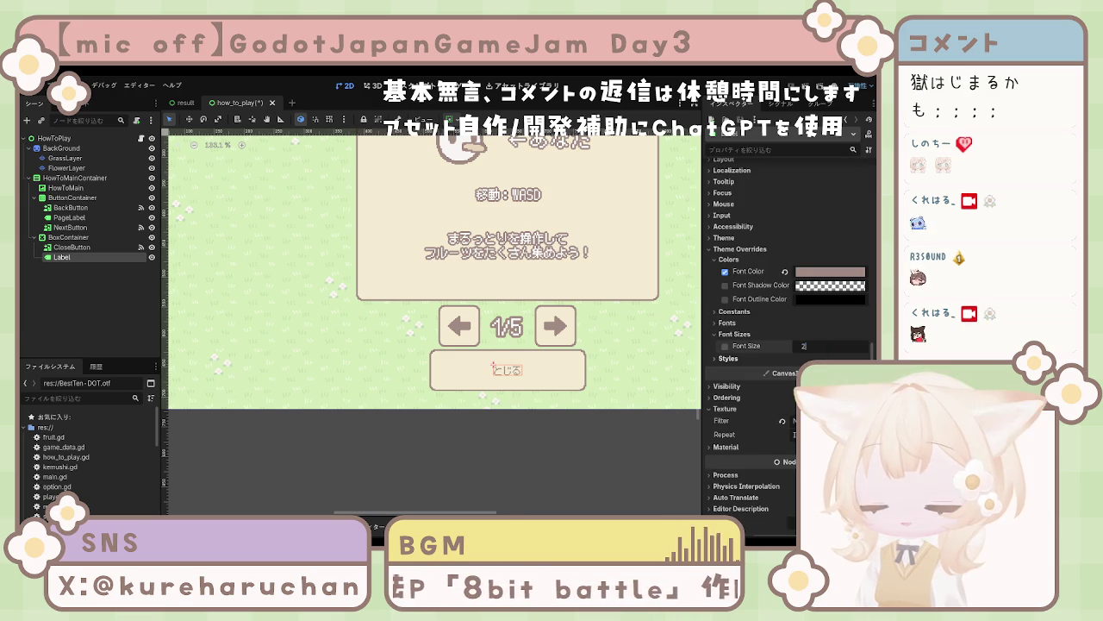
type("0")
left_click(634, 405)
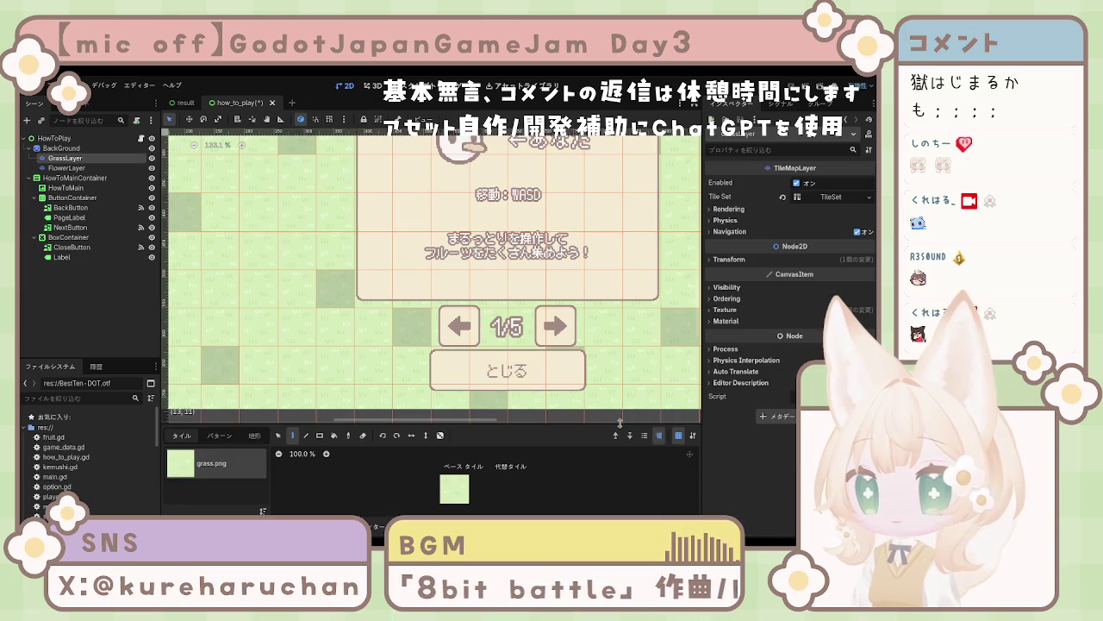
Step: Zoom out and pan to centre the whole how-to-play canvas
left_click(54, 137)
scroll(312, 300, "down", 4)
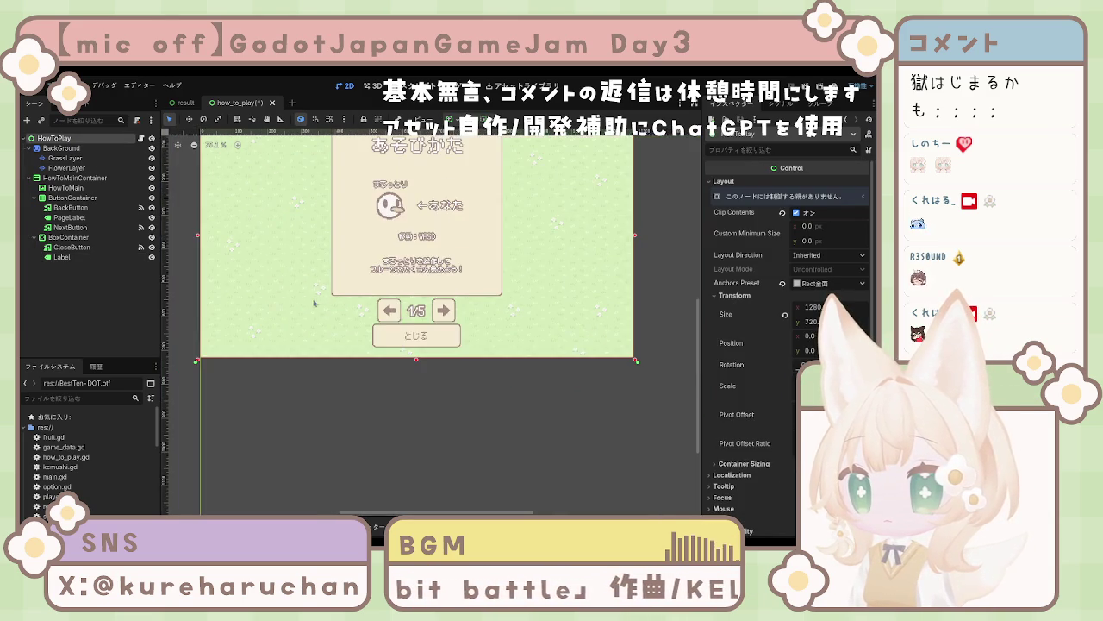
left_click_drag(420, 403, 482, 450)
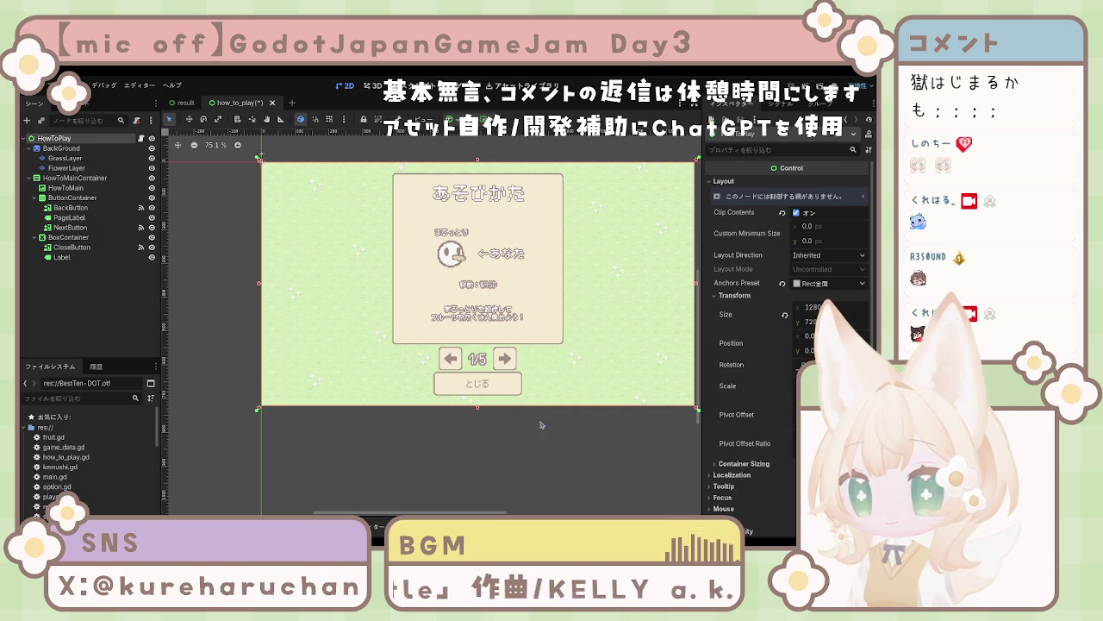
scroll(526, 396, "up", 2)
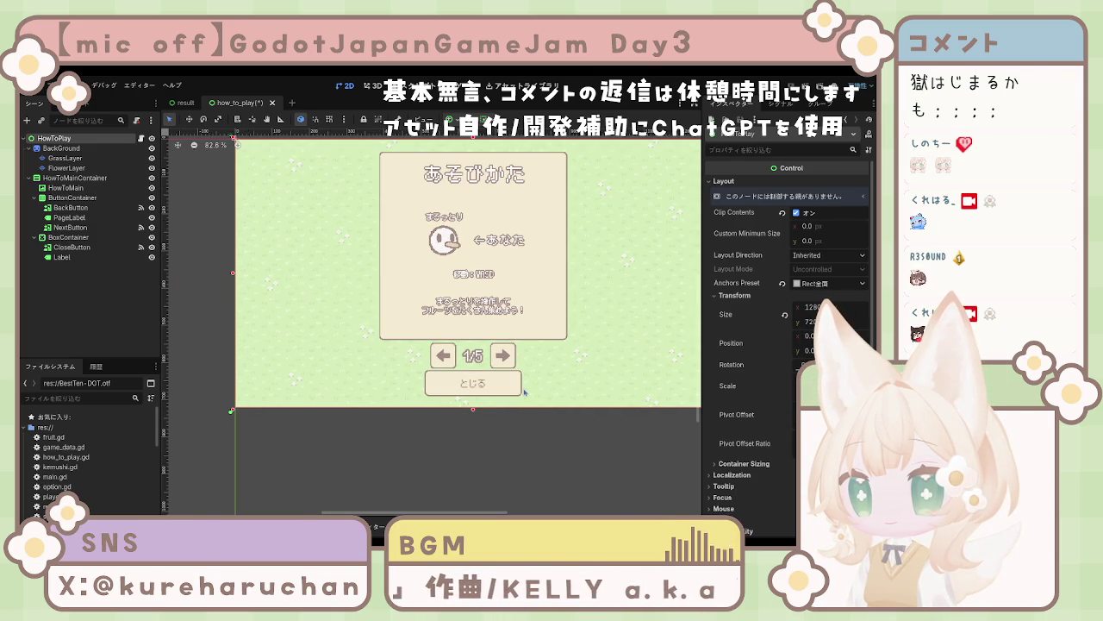
scroll(523, 392, "down", 3)
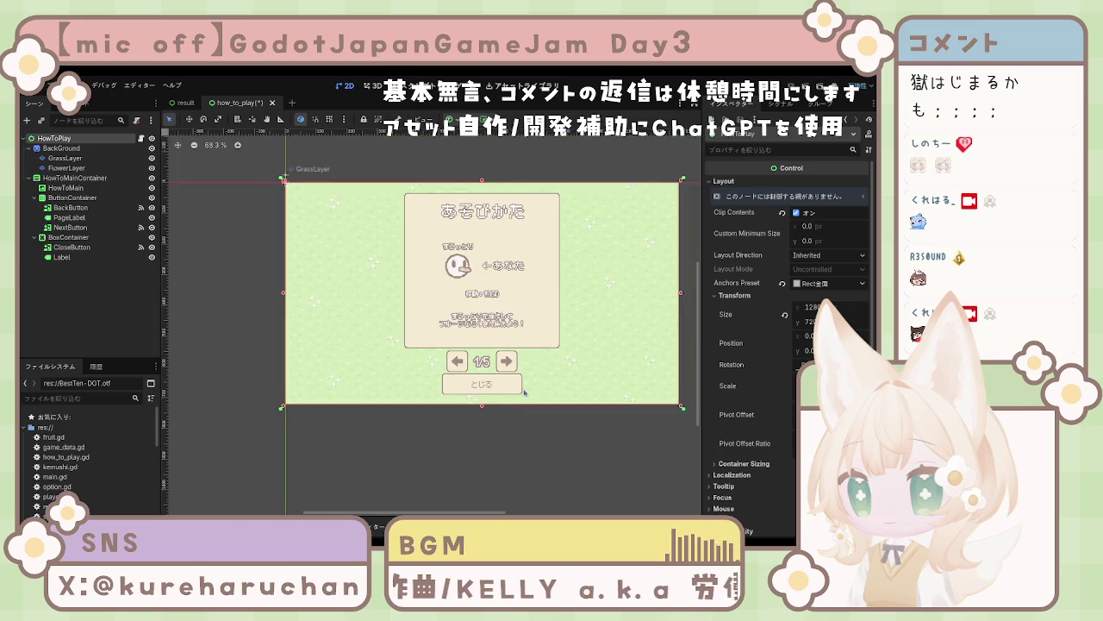
left_click(517, 418)
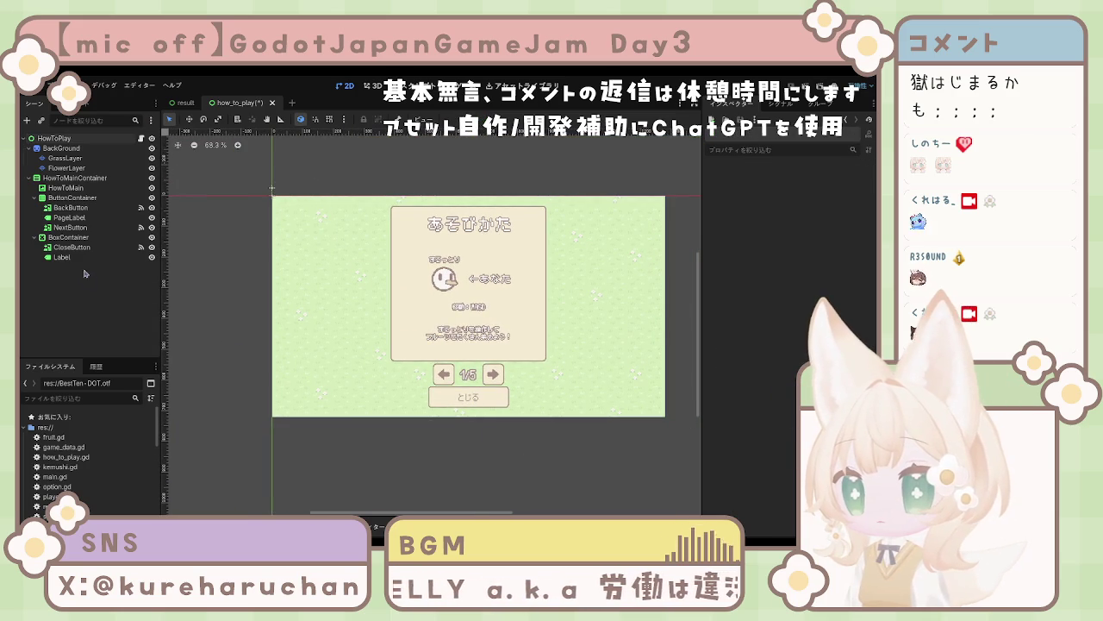
Step: Add a MarginContainer child under the close button's BoxContainer
left_click(57, 238)
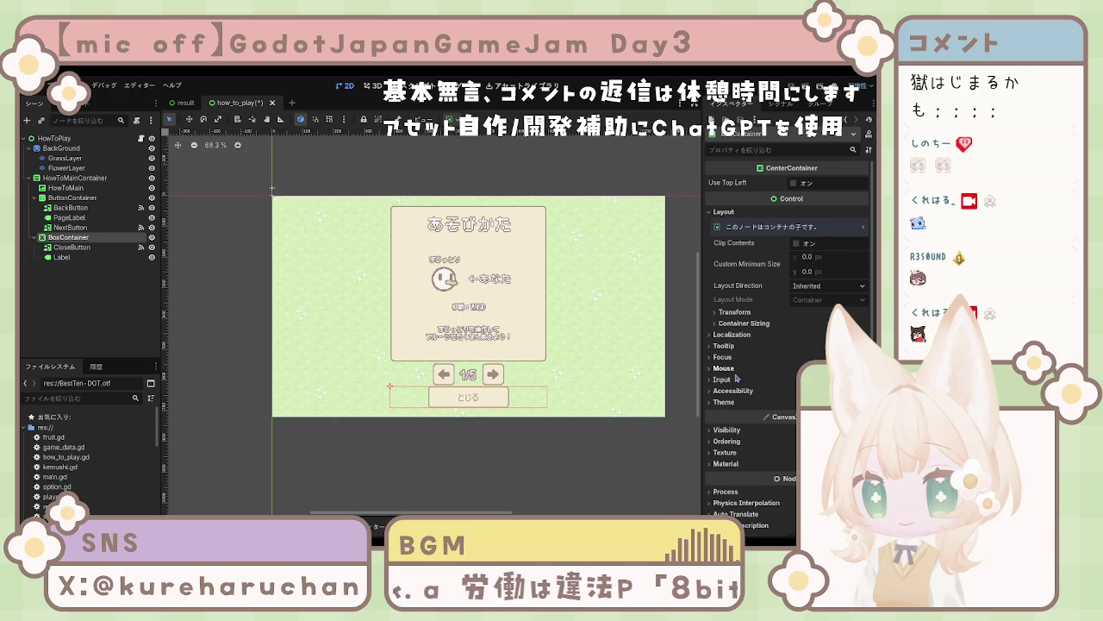
scroll(737, 378, "down", 1)
scroll(740, 386, "up", 1)
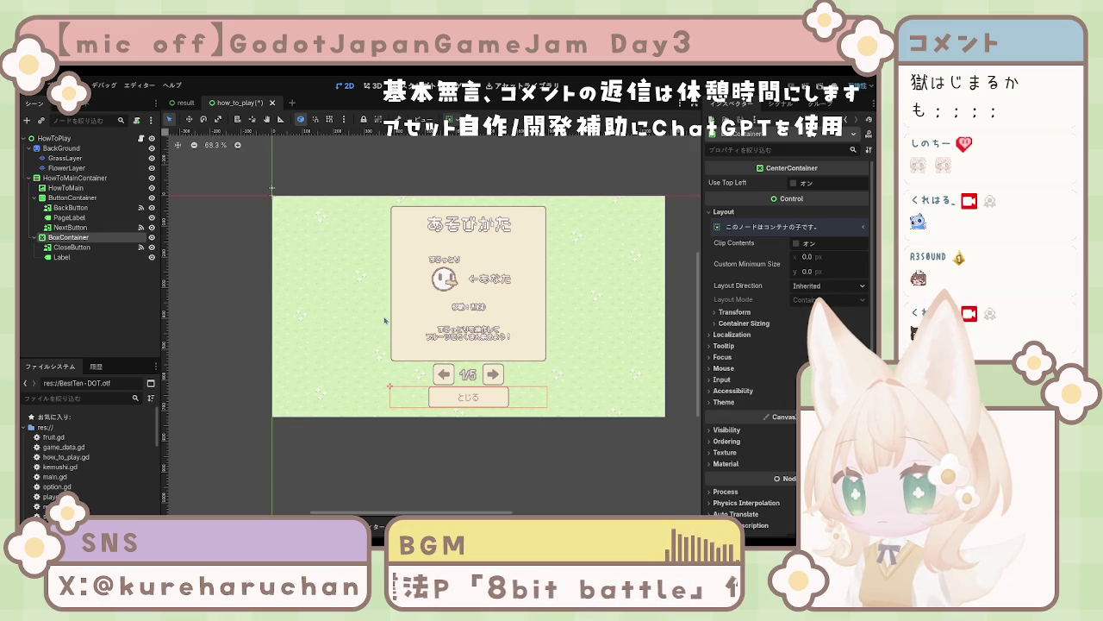
key("ctrl+v")
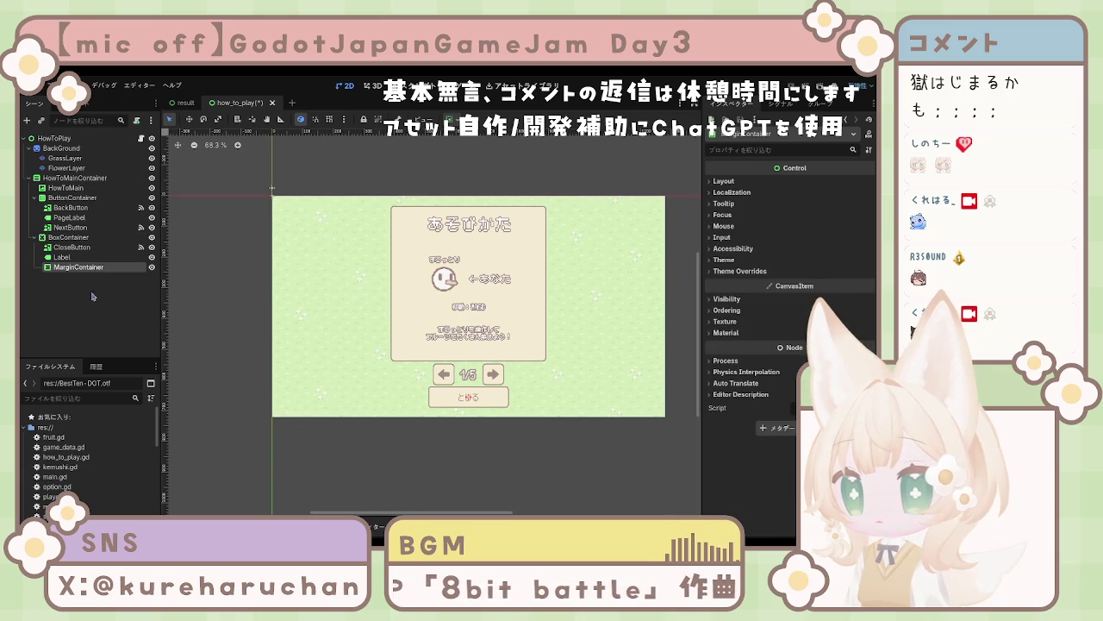
Step: Move the MarginContainer into HowToMainContainer right after ButtonContainer
left_click_drag(86, 271, 82, 249)
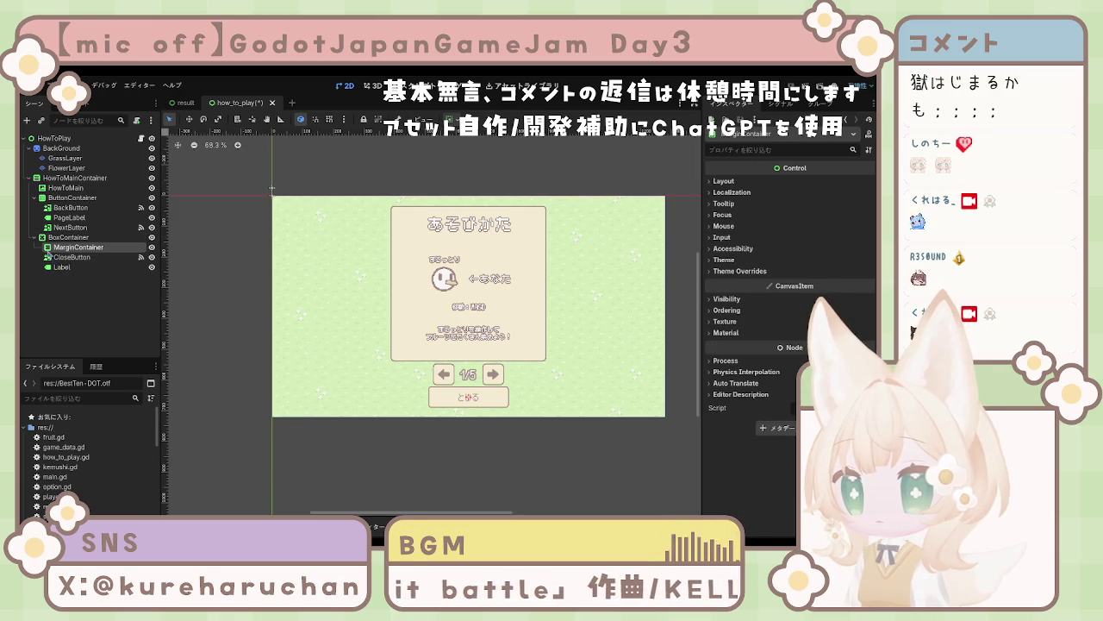
left_click(69, 257)
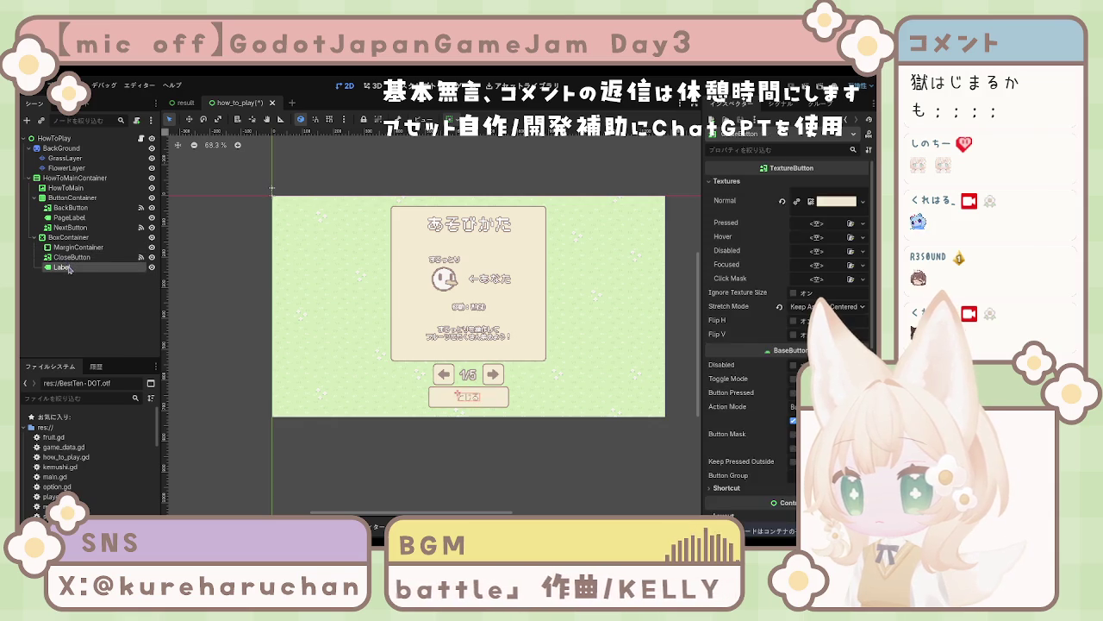
mouse_move(74, 247)
left_mouse_down()
mouse_move(73, 237)
mouse_move(36, 239)
mouse_move(33, 185)
left_mouse_up()
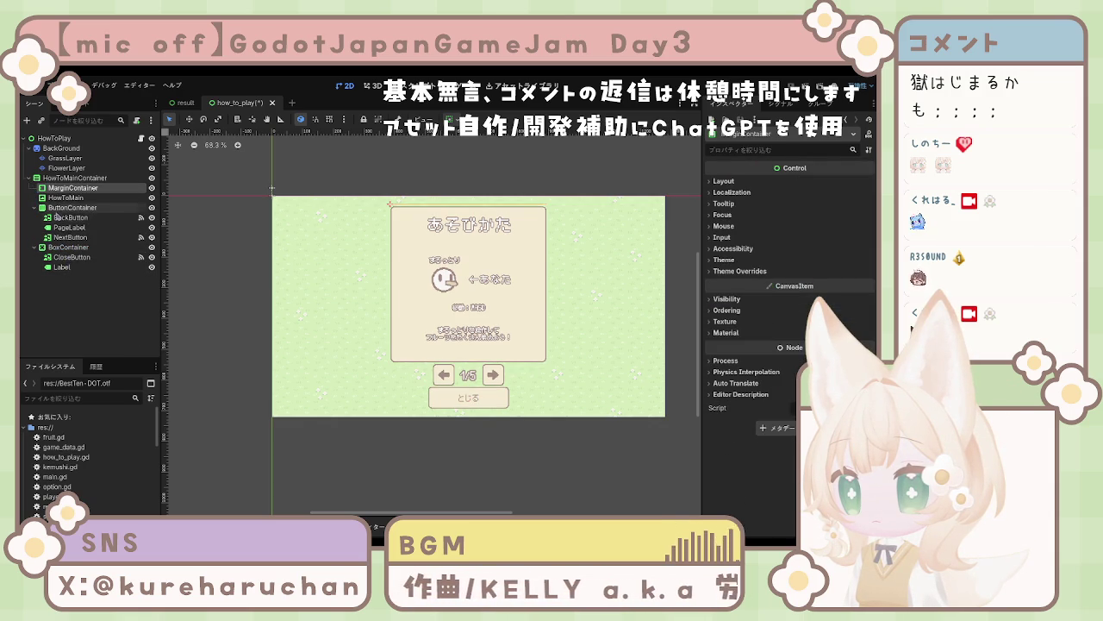
left_click(61, 208)
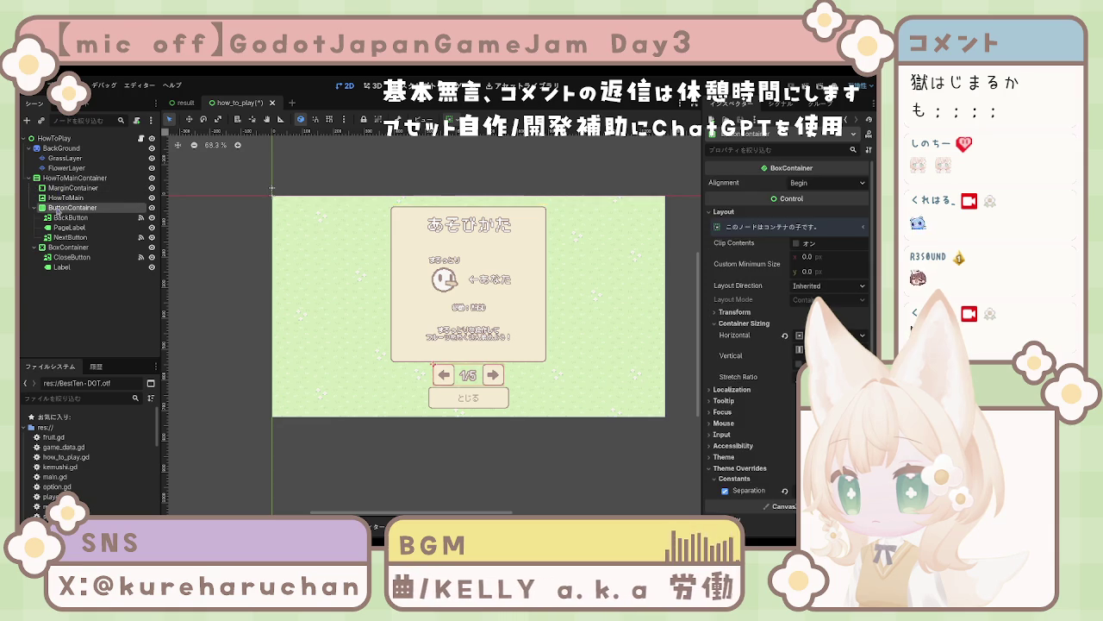
mouse_move(61, 187)
left_mouse_down()
mouse_move(78, 247)
mouse_move(42, 244)
left_mouse_up()
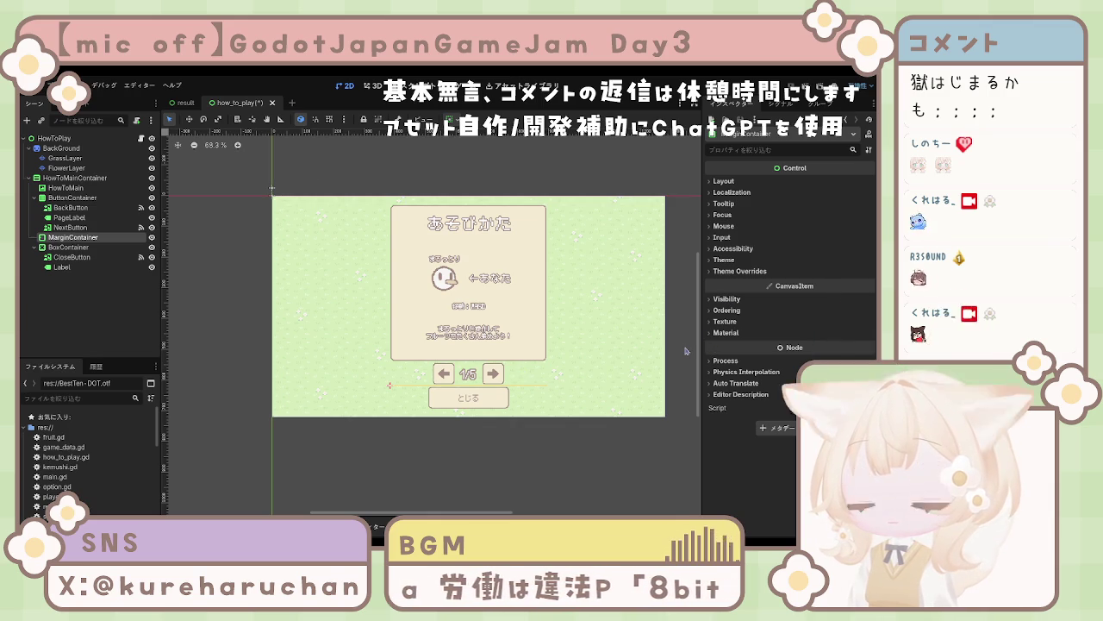
Step: Enable MarginContainer's Margin Left and Margin Top overrides with top 10, then drop it onto ButtonContainer
left_click(728, 332)
left_click(728, 333)
left_click(740, 270)
left_click(734, 281)
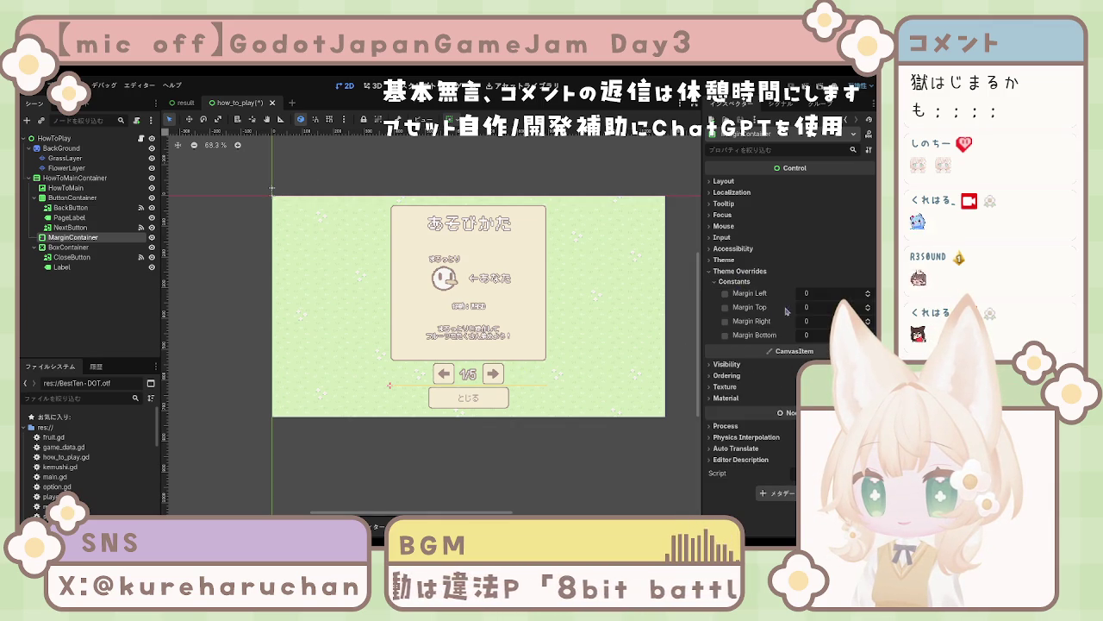
left_click(725, 293)
left_click(725, 307)
type("10")
key("Return")
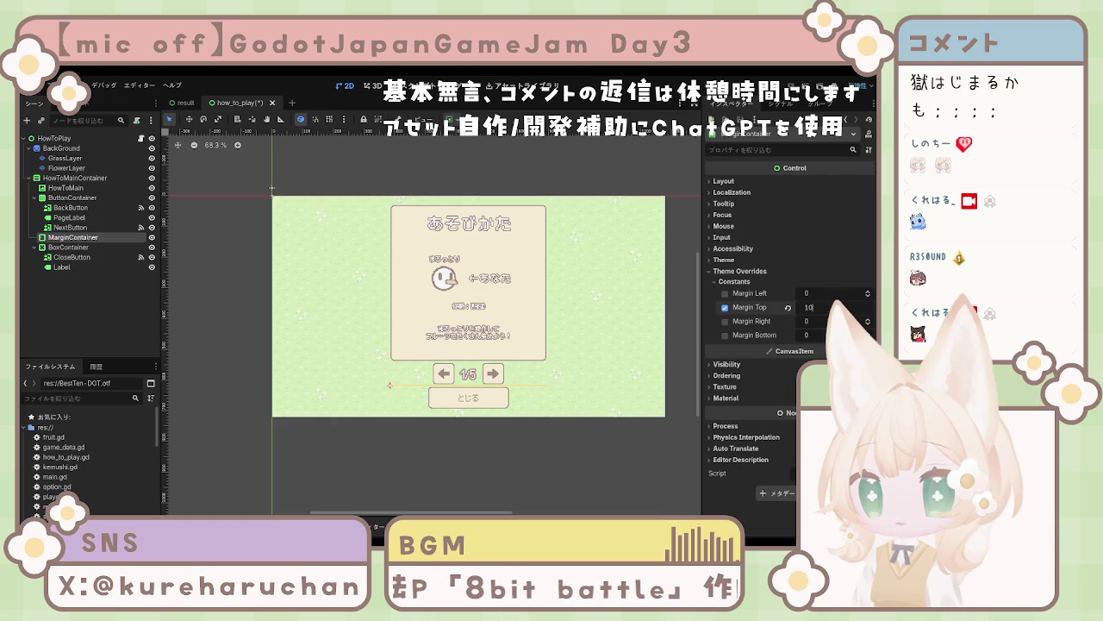
left_click(586, 464)
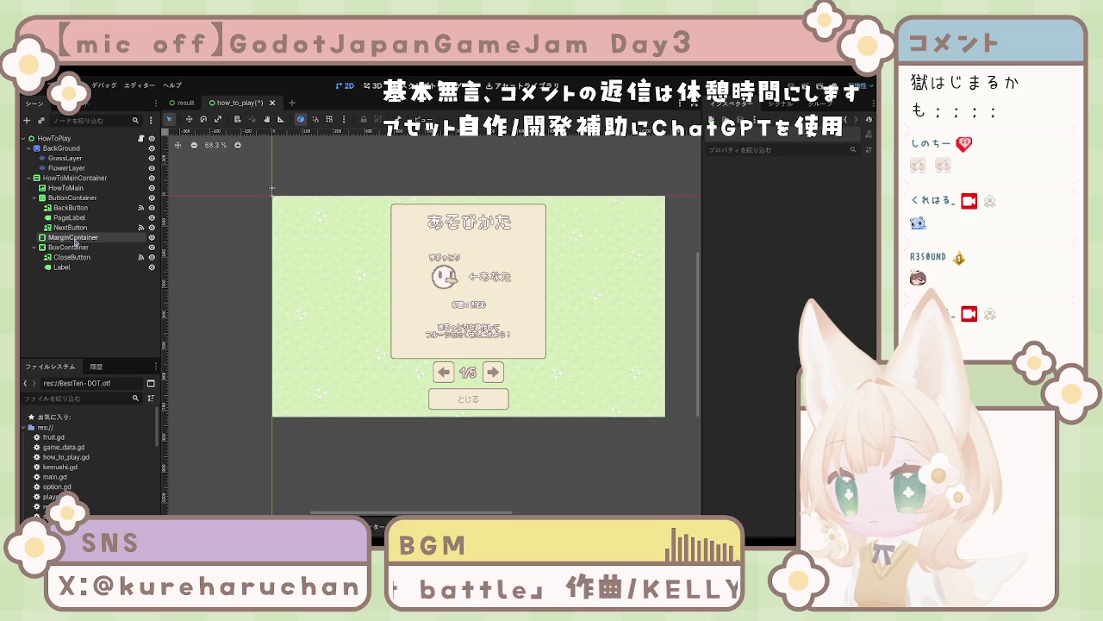
mouse_move(75, 241)
left_mouse_down()
mouse_move(42, 196)
mouse_move(64, 212)
mouse_move(65, 201)
left_mouse_up()
Step: Reorder MarginContainer above ButtonContainer, duplicate it, then delete the MarginContainer2 duplicate
left_click_drag(60, 248, 64, 202)
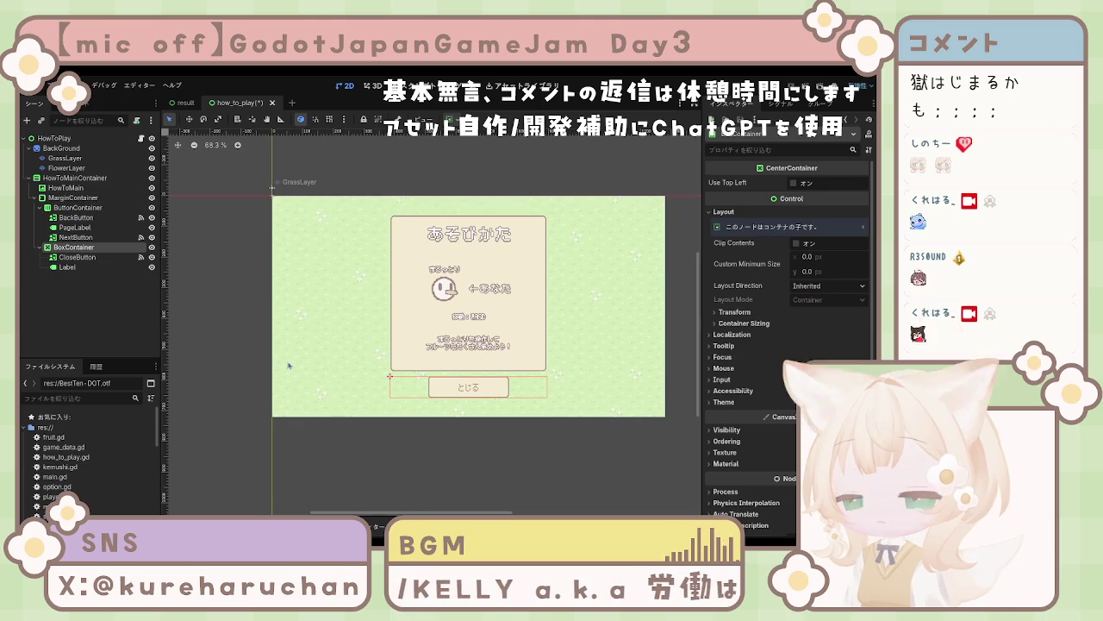
left_click(73, 208)
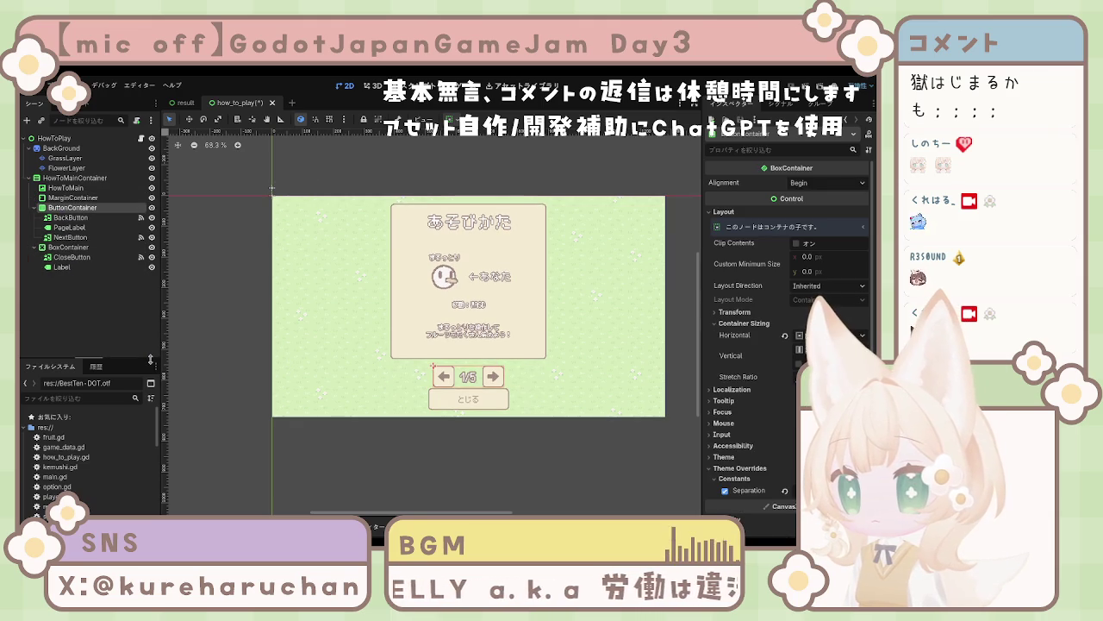
left_click(71, 198)
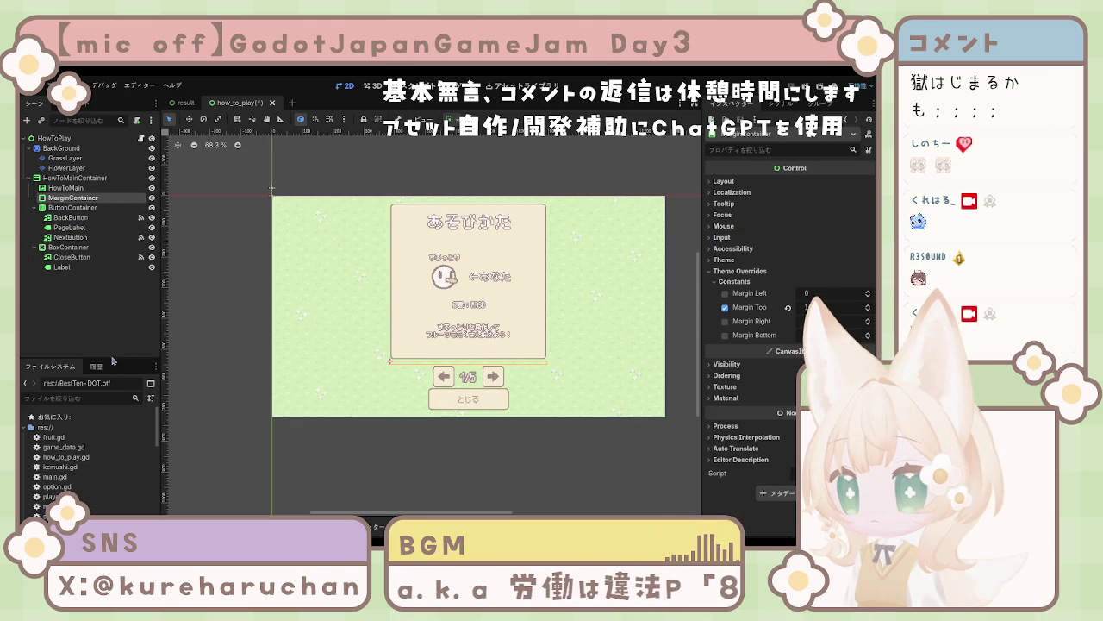
key("ctrl+d")
mouse_move(73, 208)
left_mouse_down()
mouse_move(57, 256)
mouse_move(95, 251)
left_mouse_up()
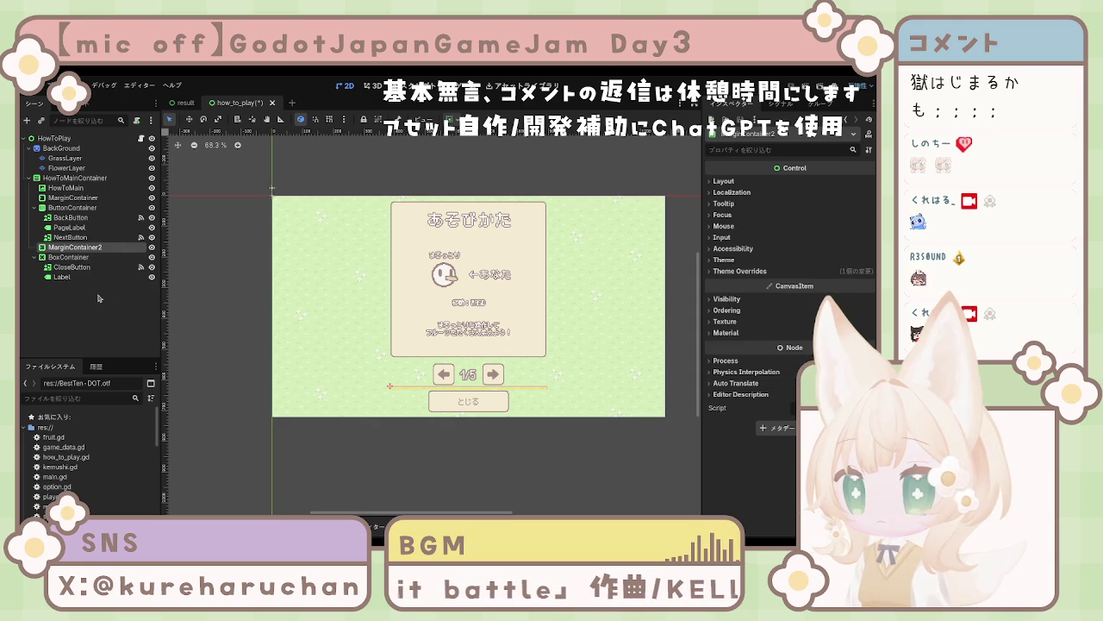
key("Delete")
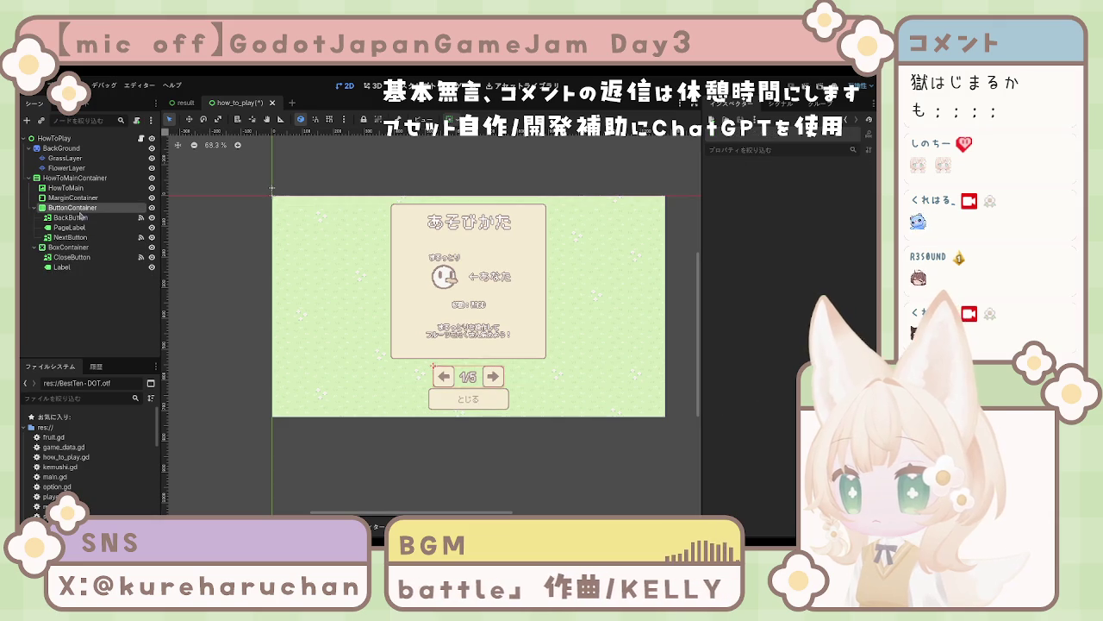
Step: Nest ButtonContainer with the page buttons inside the MarginContainer
left_click(76, 198)
mouse_move(80, 209)
left_mouse_down()
mouse_move(74, 221)
mouse_move(65, 201)
left_mouse_up()
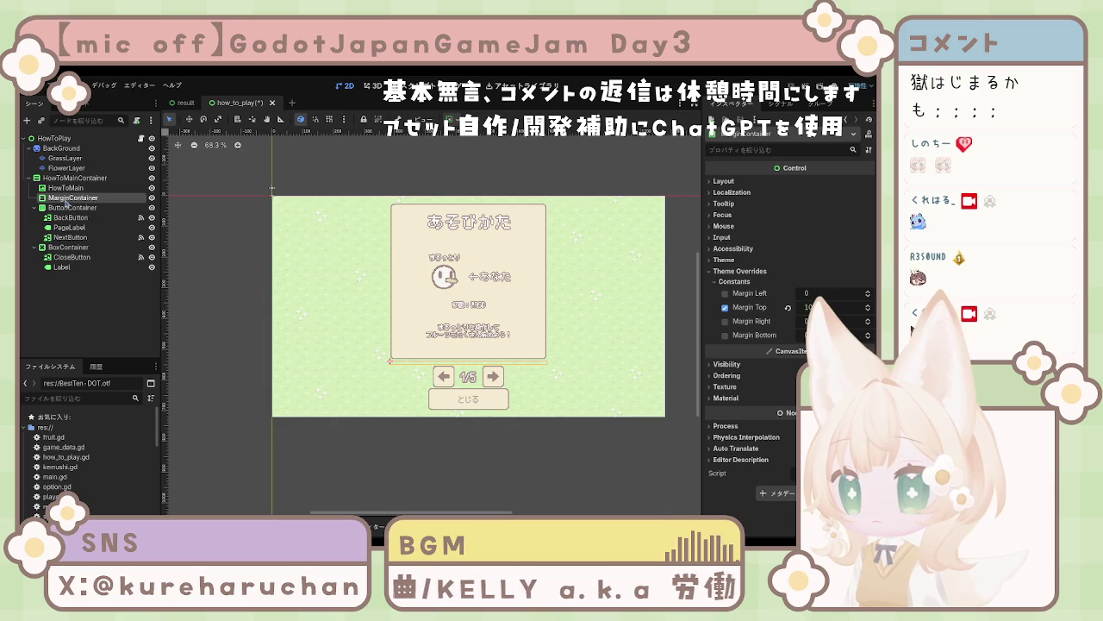
left_click_drag(68, 212, 75, 199)
left_click(74, 197)
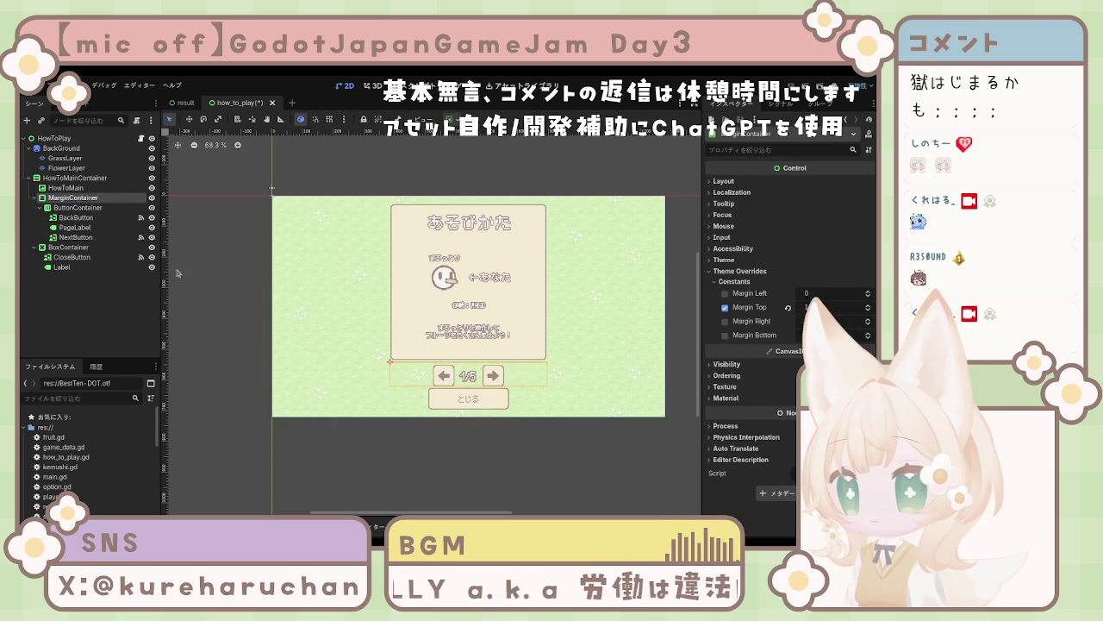
Step: Set MarginContainer's Margin Bottom override to 10 and save the how_to_play scene
left_click(725, 321)
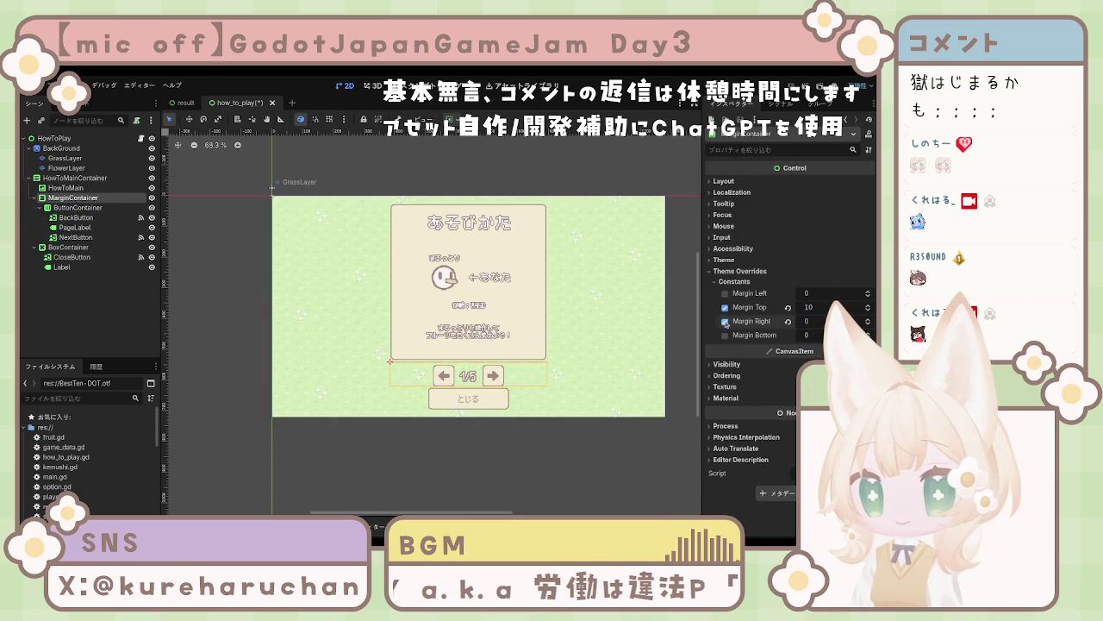
left_click(726, 320)
left_click(726, 334)
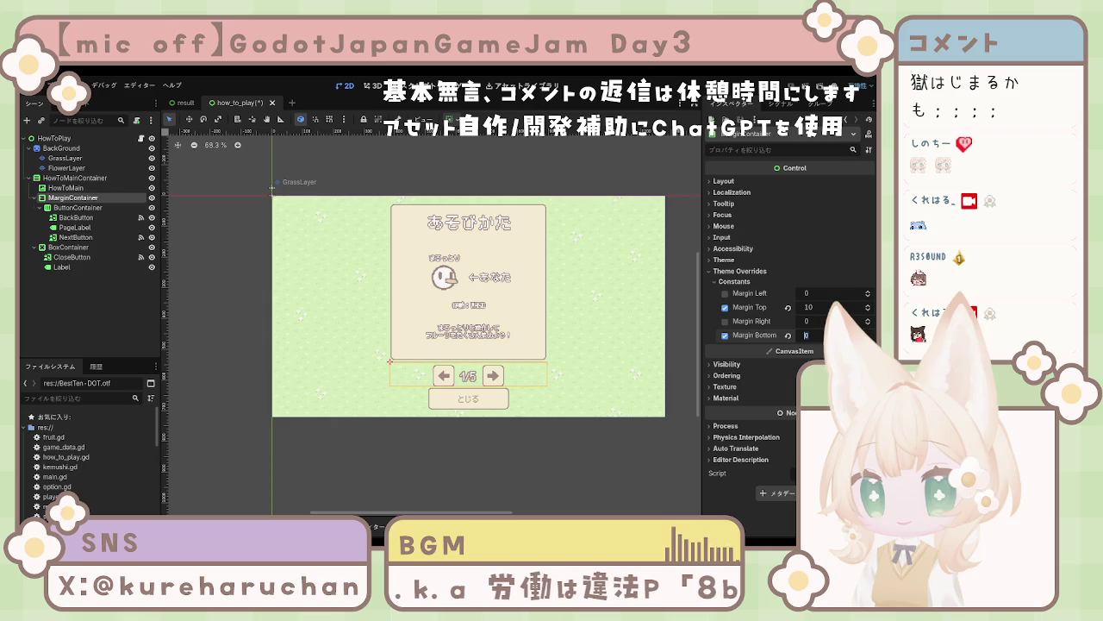
type("10")
key("Return")
left_click(307, 369)
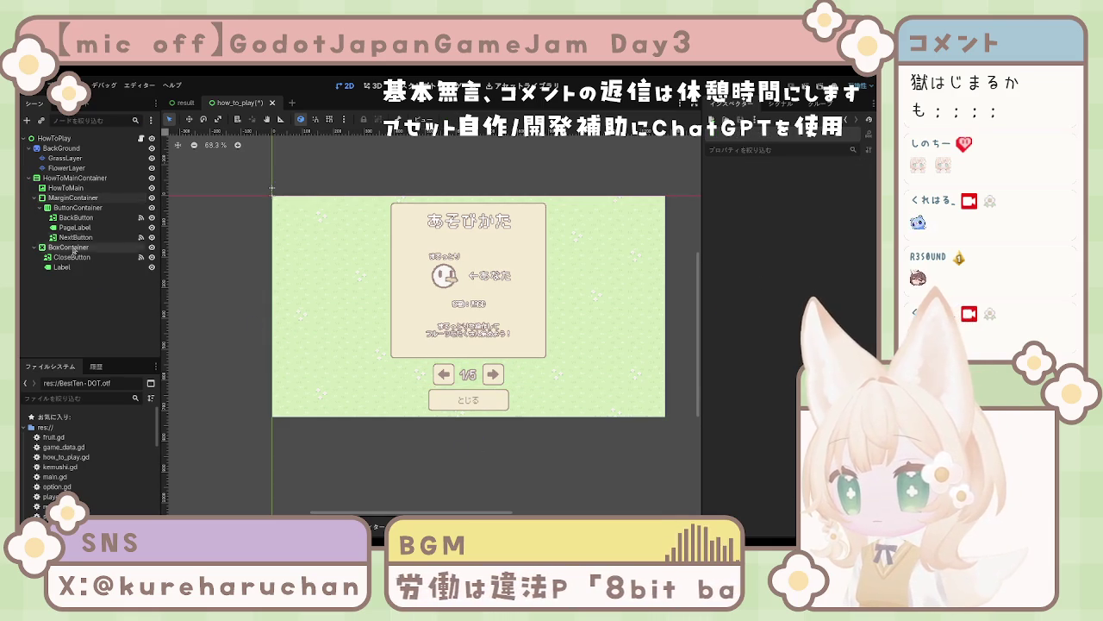
key("ctrl+s")
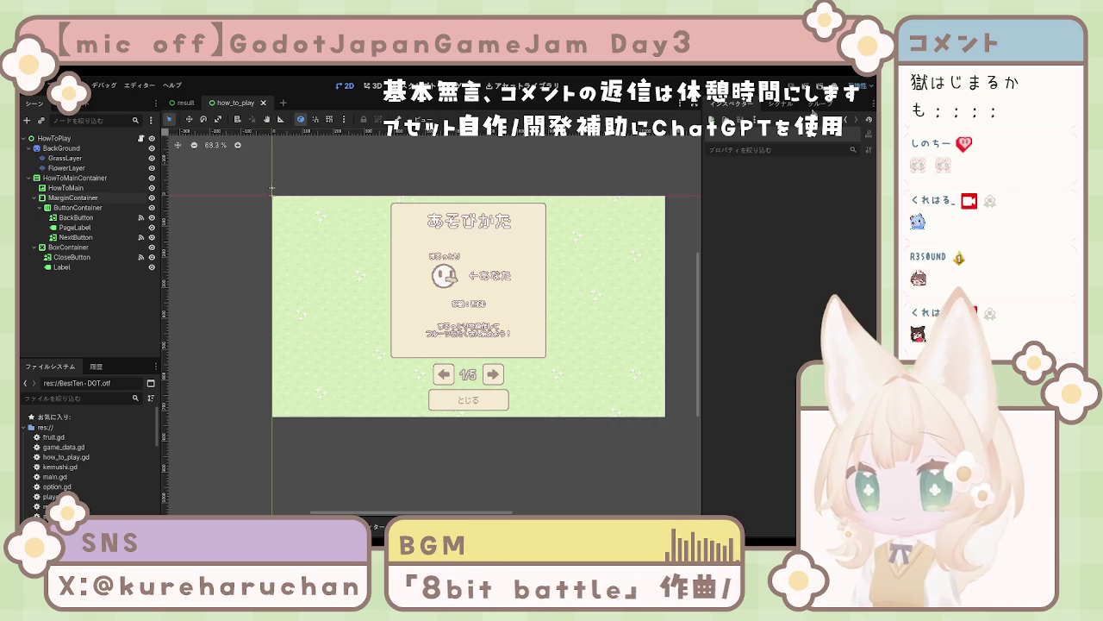
Step: Run the project, read the line 16 null-instance error, and inspect CloseButton and BoxContainer
key("F5")
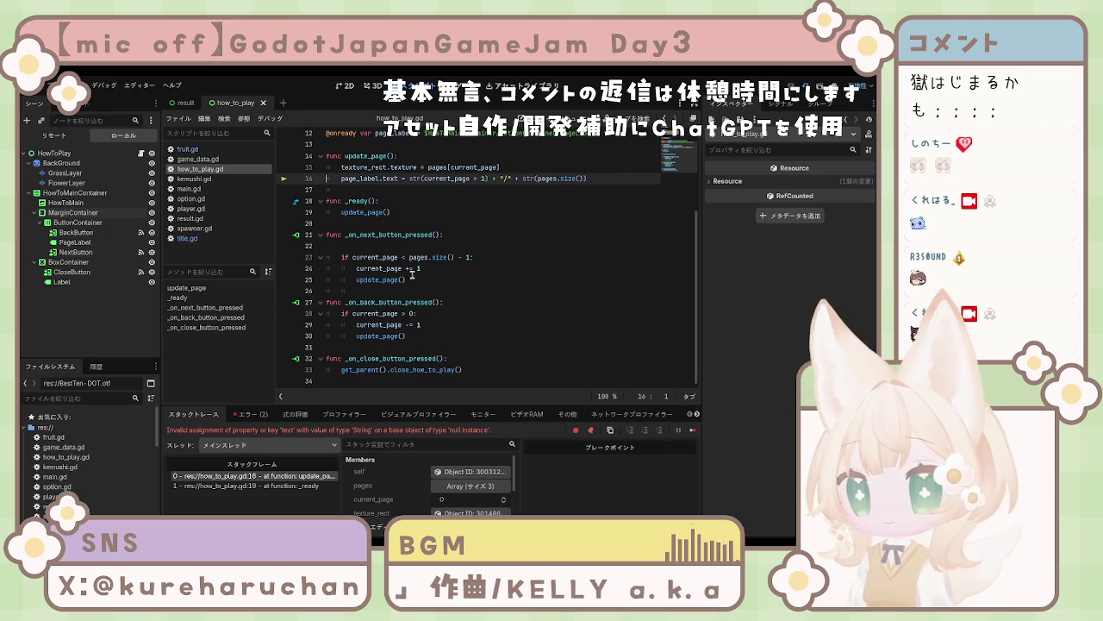
left_click(72, 273)
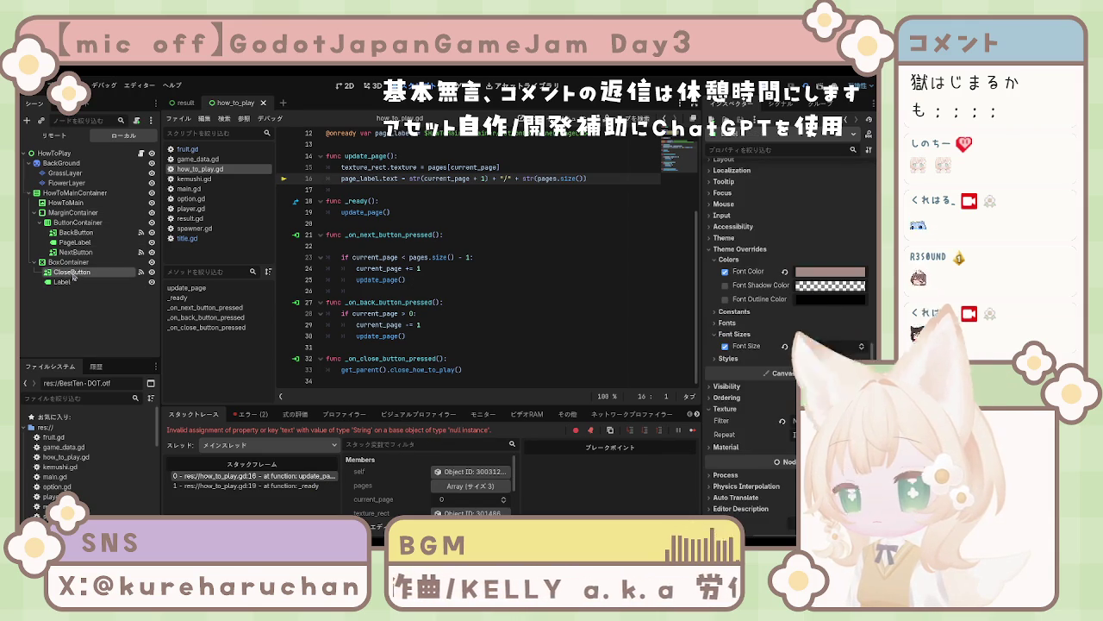
left_click(68, 261)
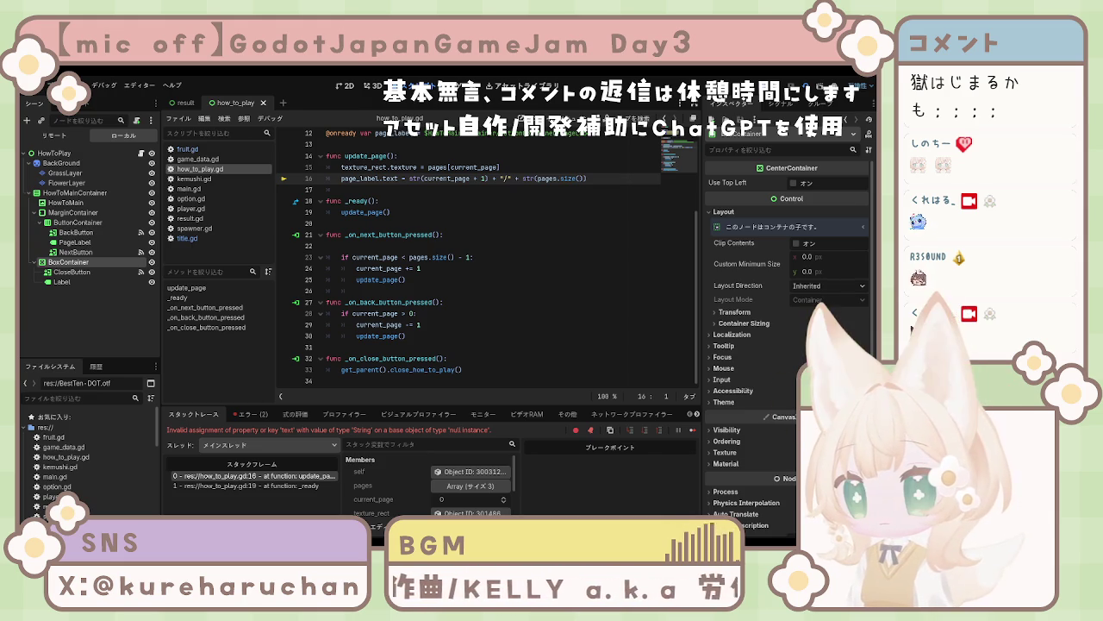
left_click(405, 335)
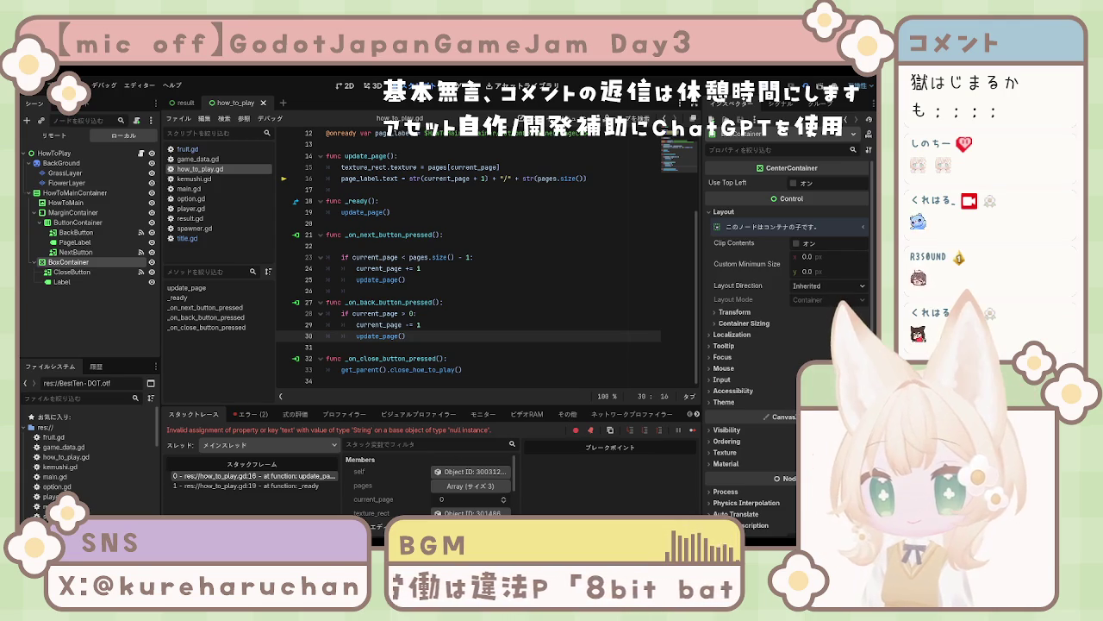
scroll(483, 259, "up", 4)
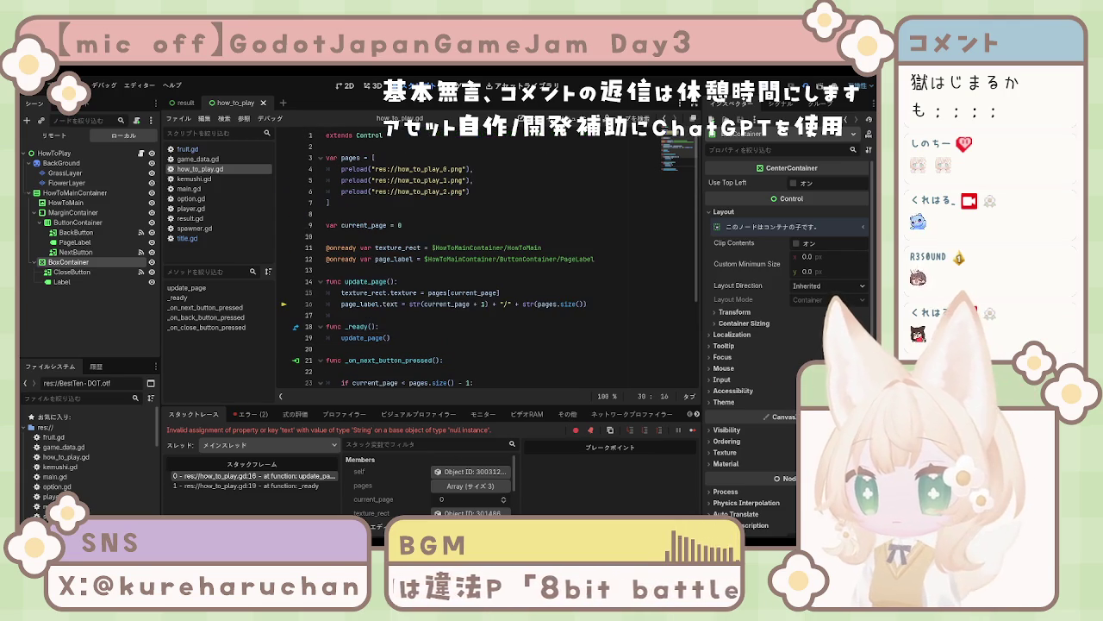
Step: Autocomplete line 12's page_label path to HowToMainContainer/MarginContainer/ButtonContainer/PageLabel
left_click(507, 259)
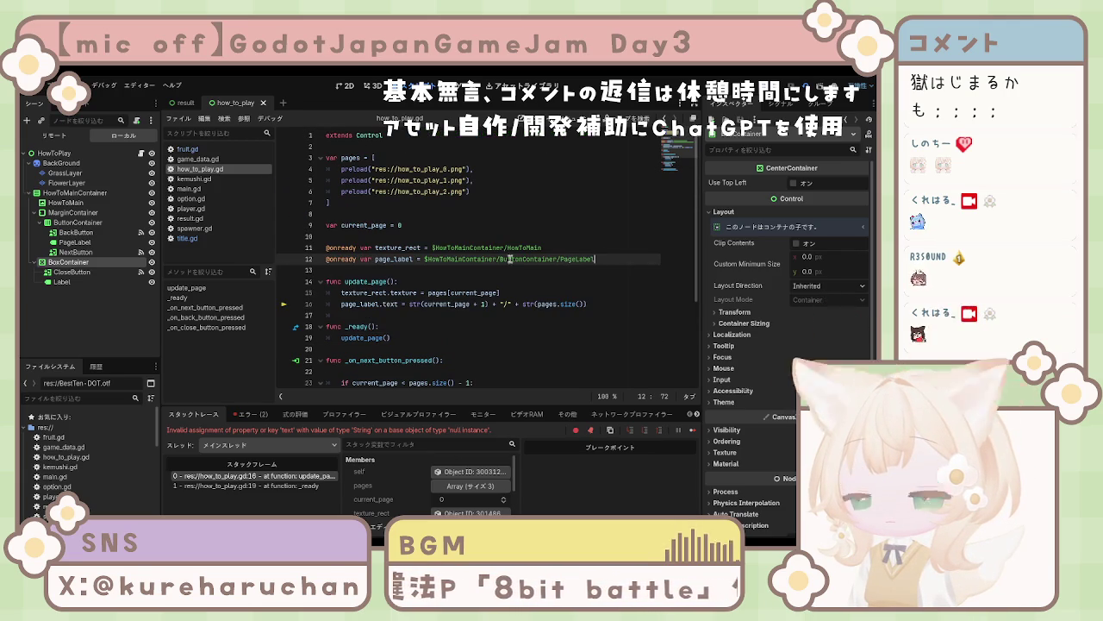
left_click(75, 242)
left_click(503, 259)
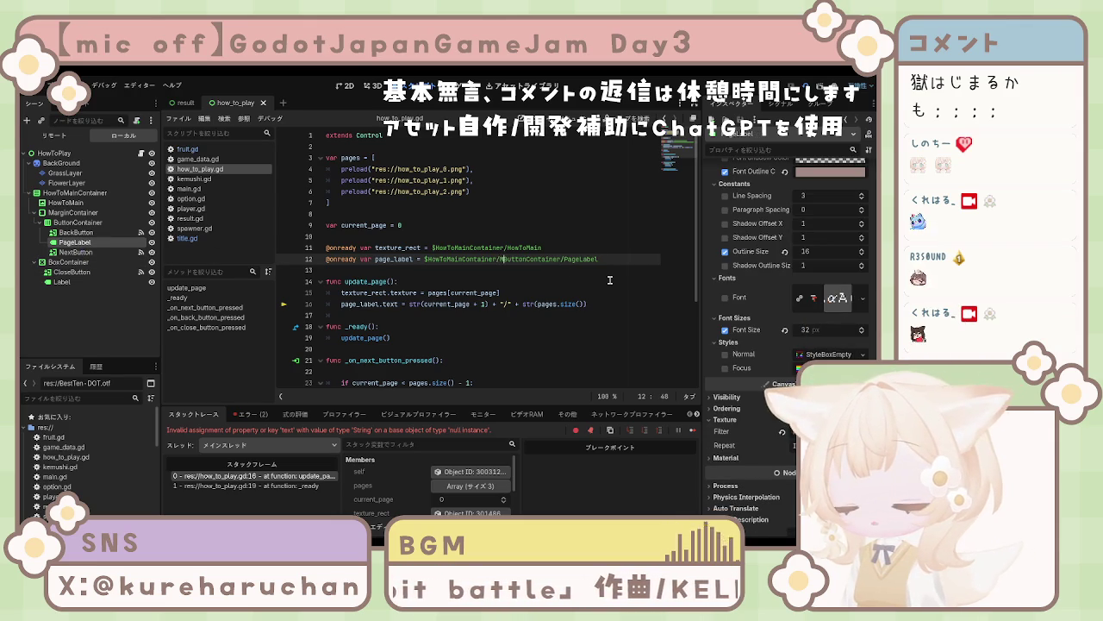
key("ctrl+space")
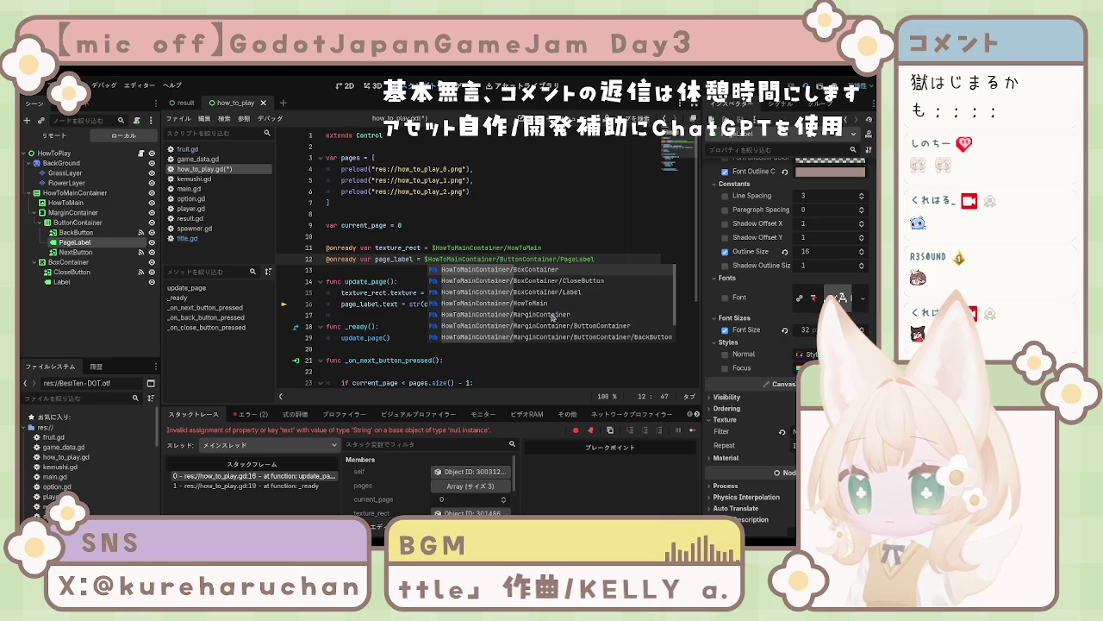
scroll(572, 334, "down", 1)
scroll(572, 334, "down", 1)
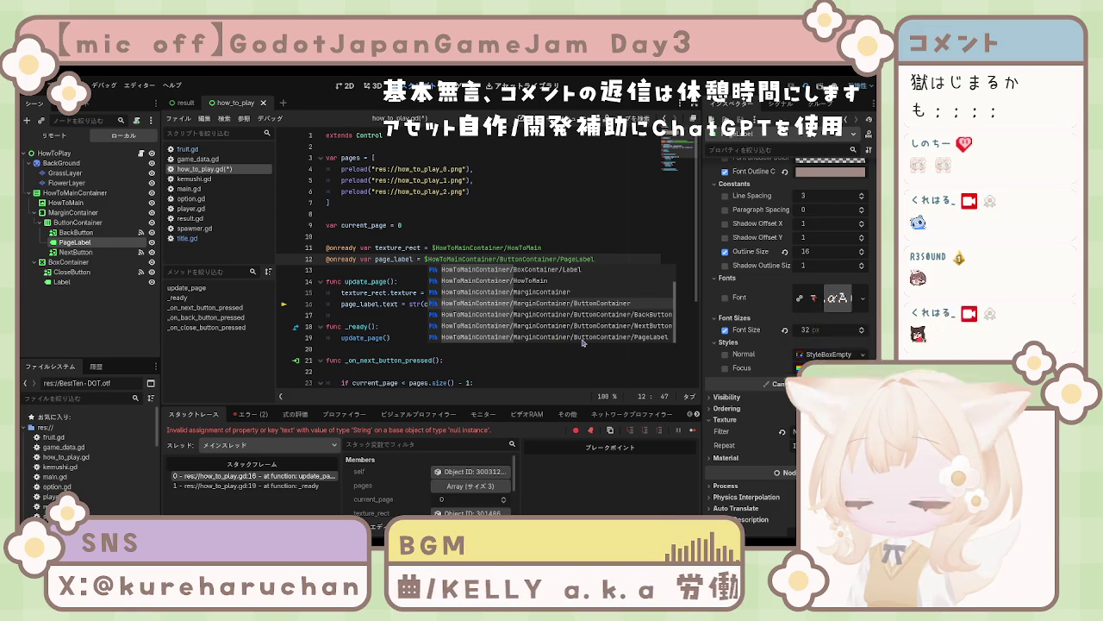
key("Down")
key("Down")
key("Down")
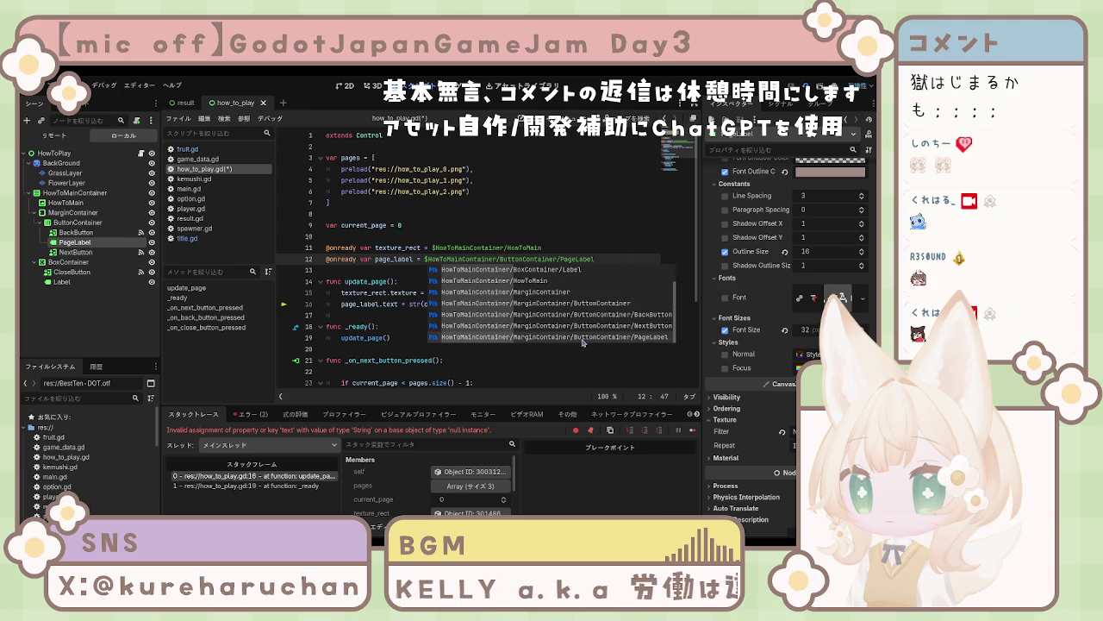
key("Return")
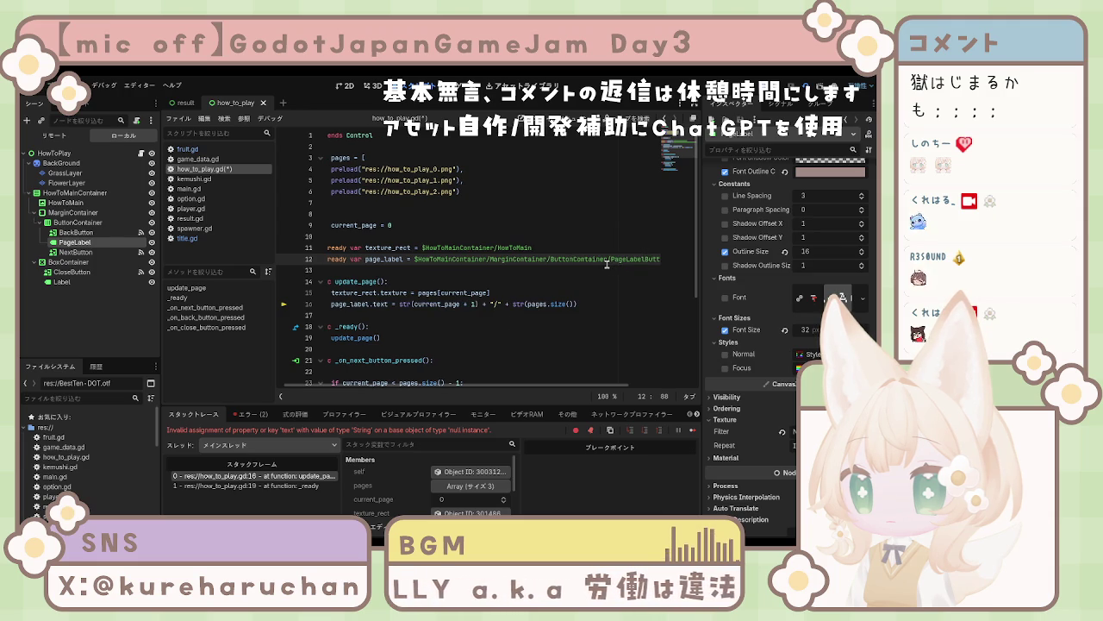
Step: Delete the leftover duplicate path text on line 12 and save the script
left_click_drag(644, 258, 679, 264)
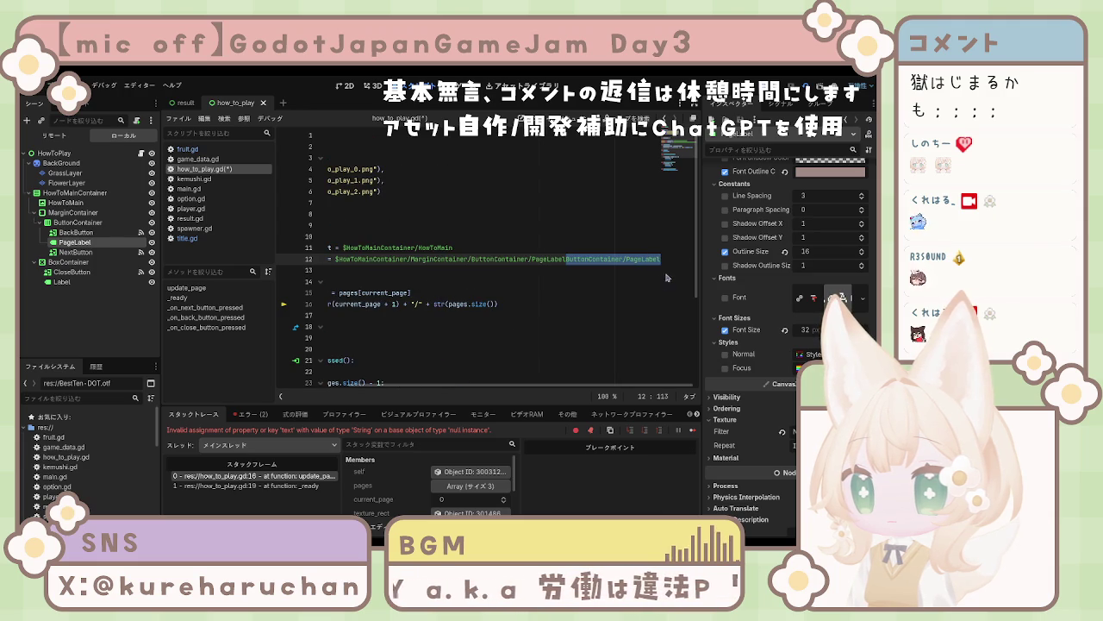
key("BackSpace")
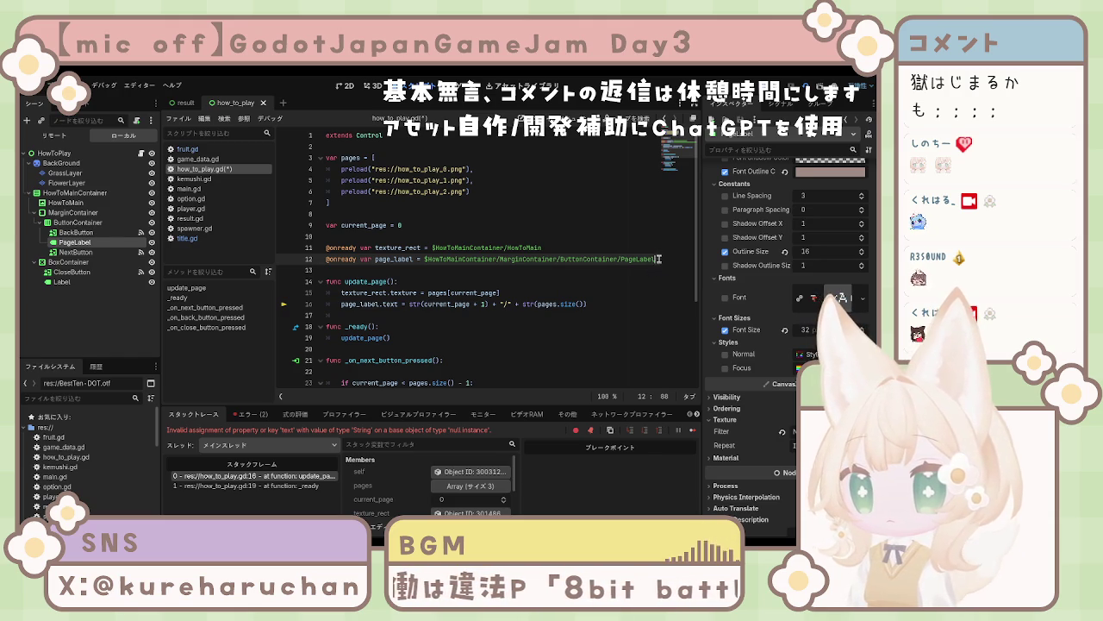
left_click(598, 293)
key("ctrl+s")
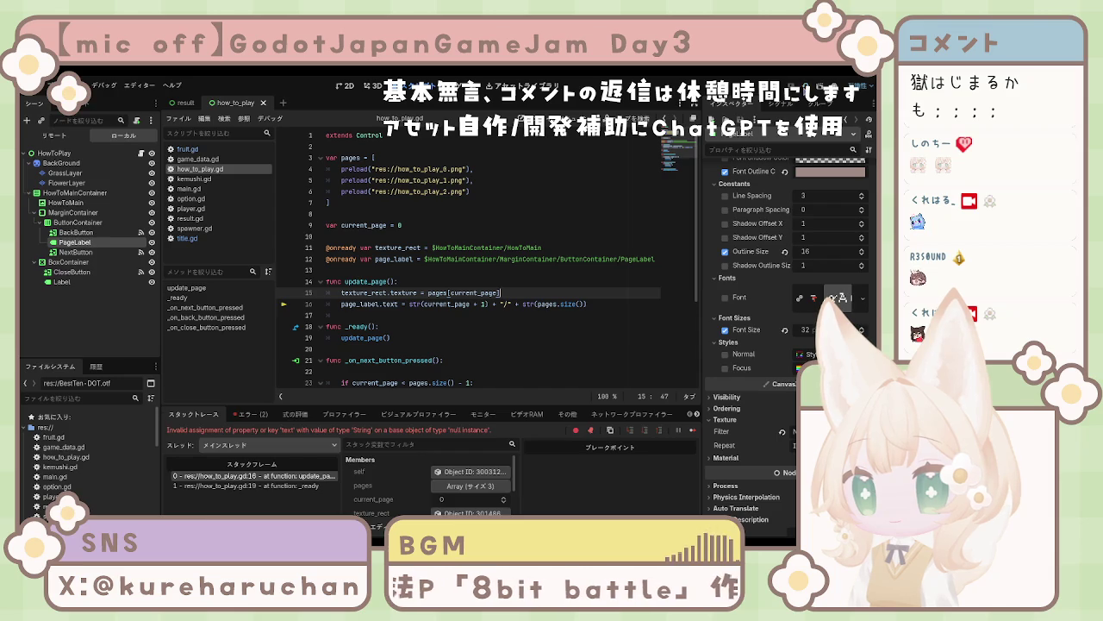
Step: Rerun the project, hit the line 33 close_how_to_play error, and reselect the BoxContainer node
left_click(805, 86)
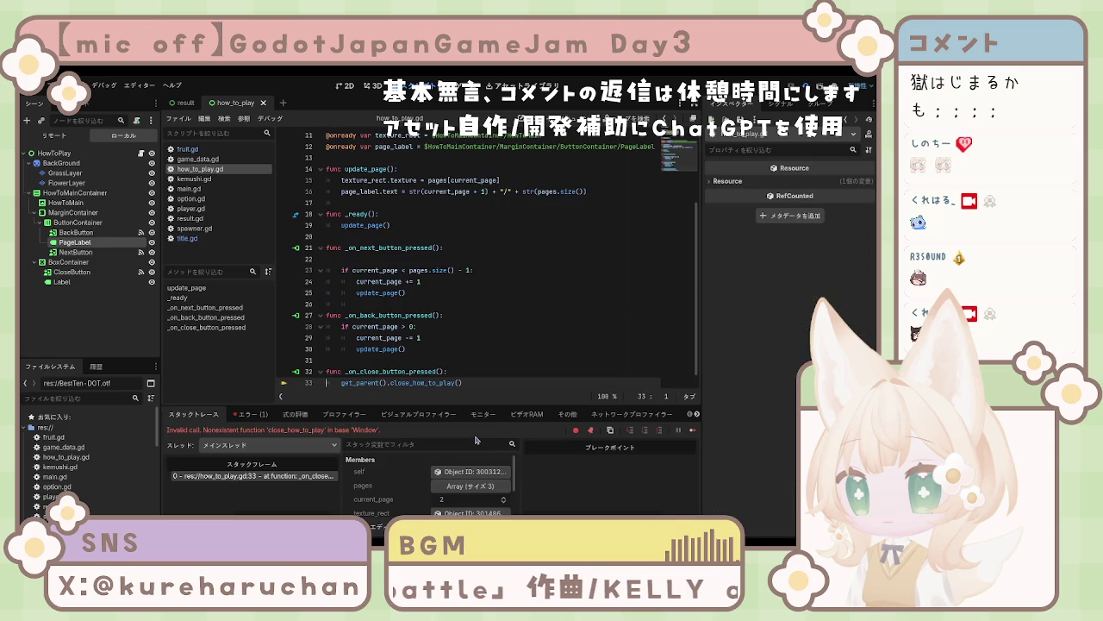
scroll(407, 388, "down", 1)
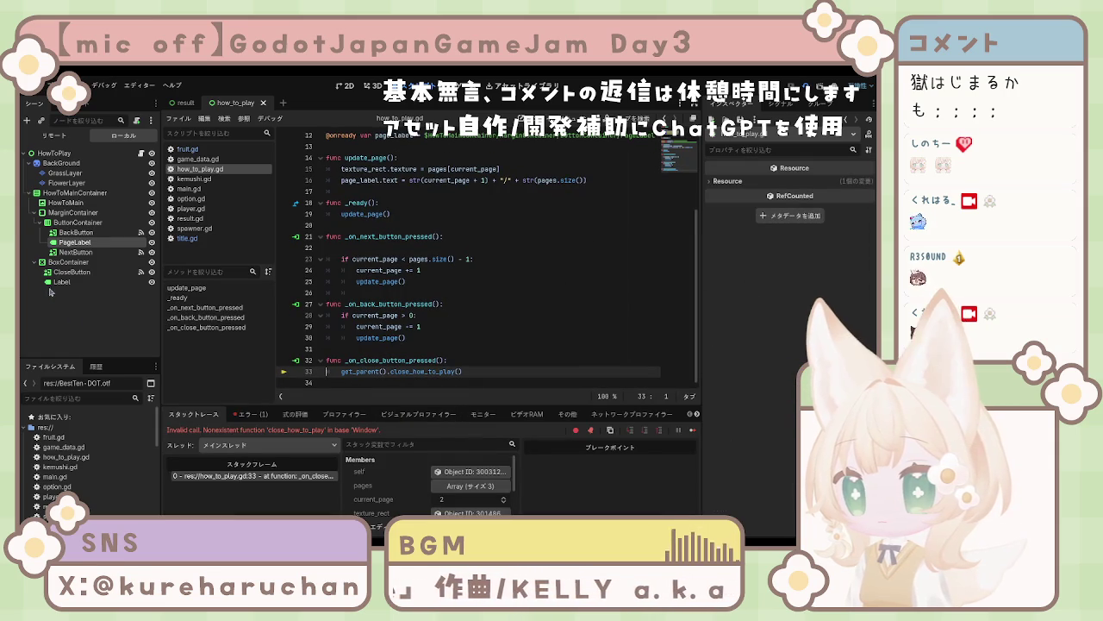
left_click(60, 262)
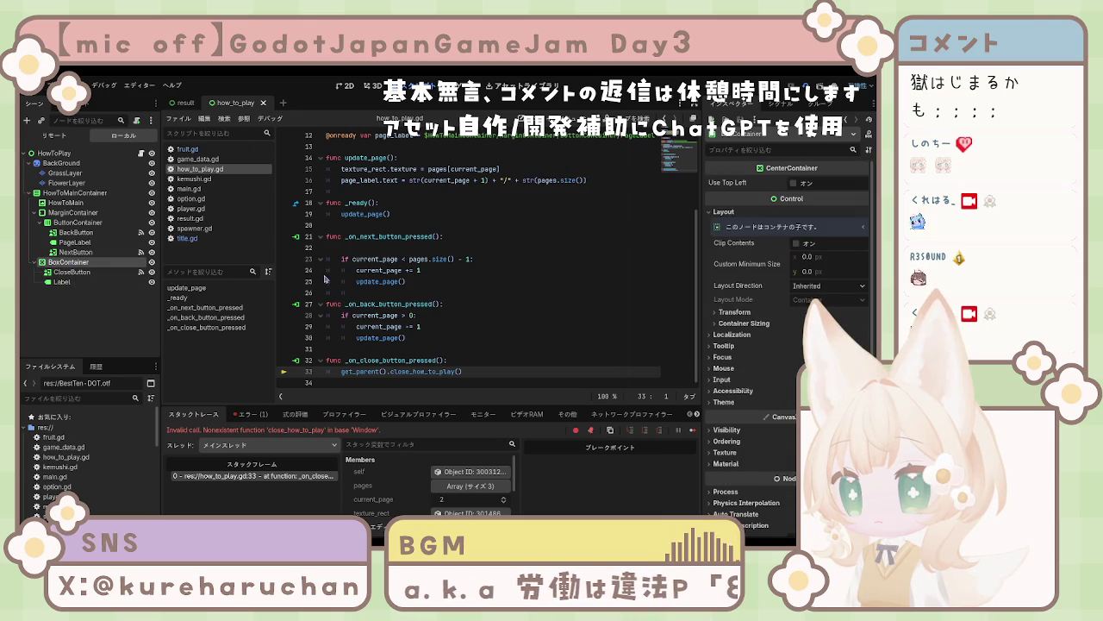
Step: Review how_to_play.gd, putting the caret on the next-page handler line
scroll(446, 291, "up", 4)
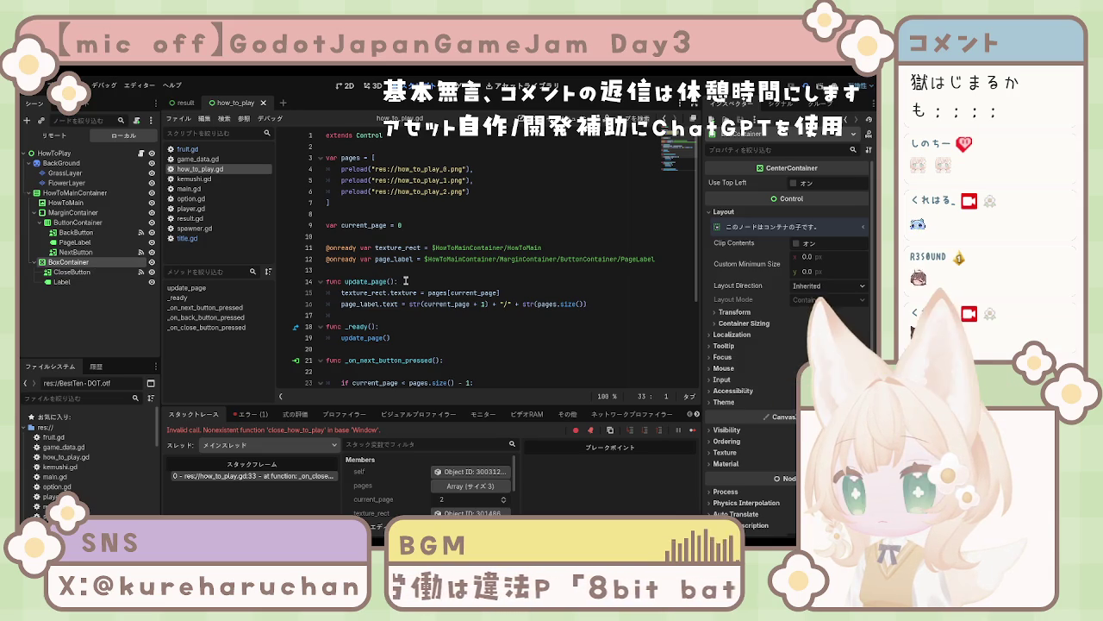
scroll(405, 281, "down", 4)
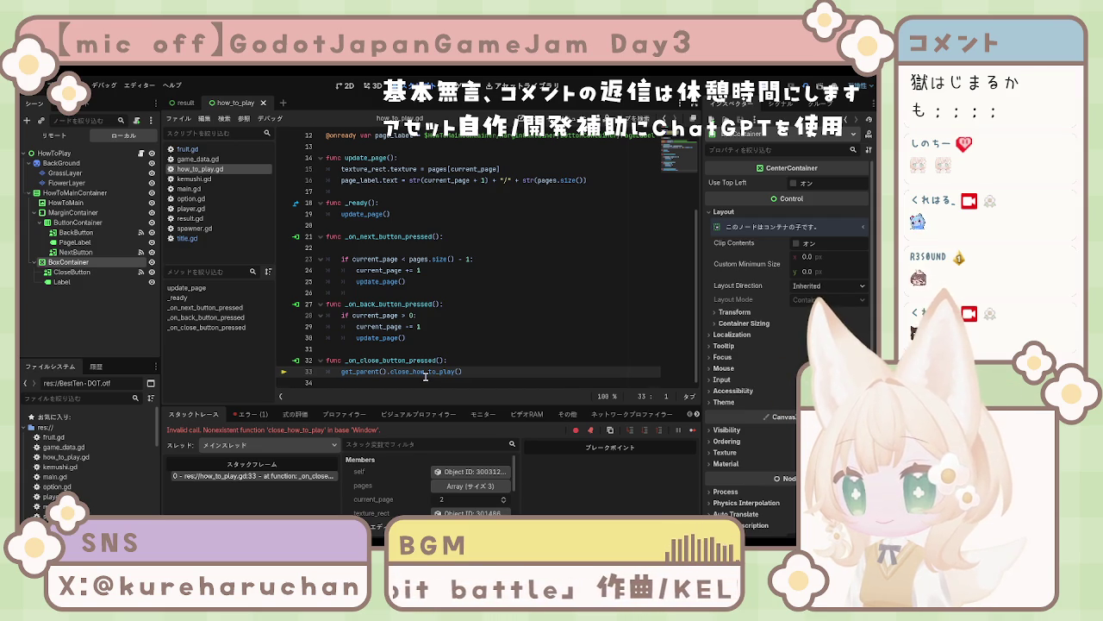
scroll(425, 378, "up", 2)
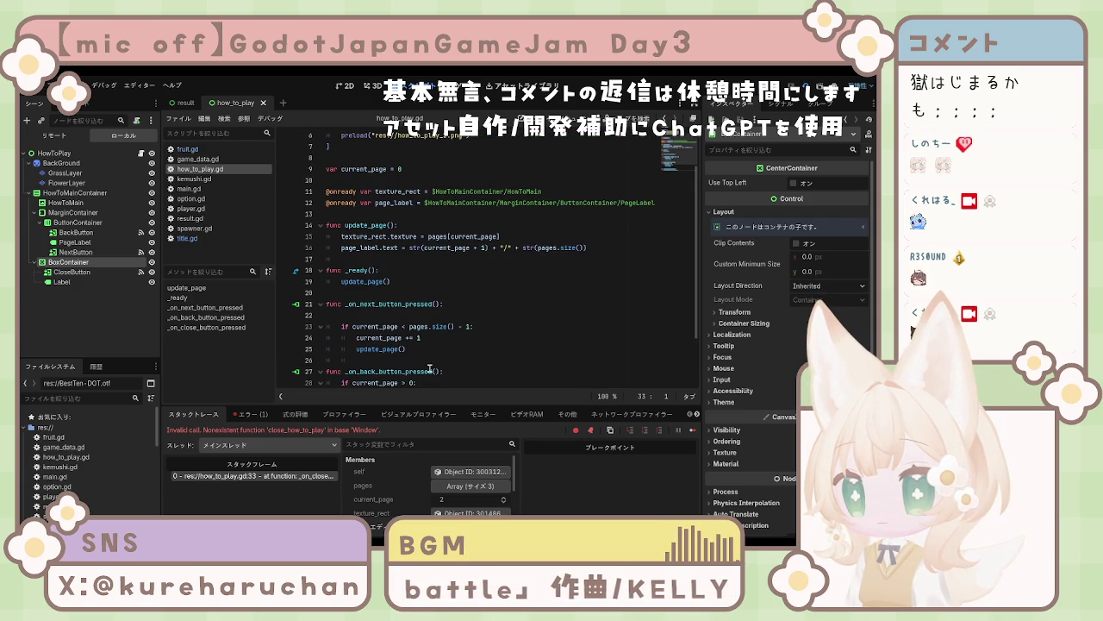
scroll(428, 365, "up", 2)
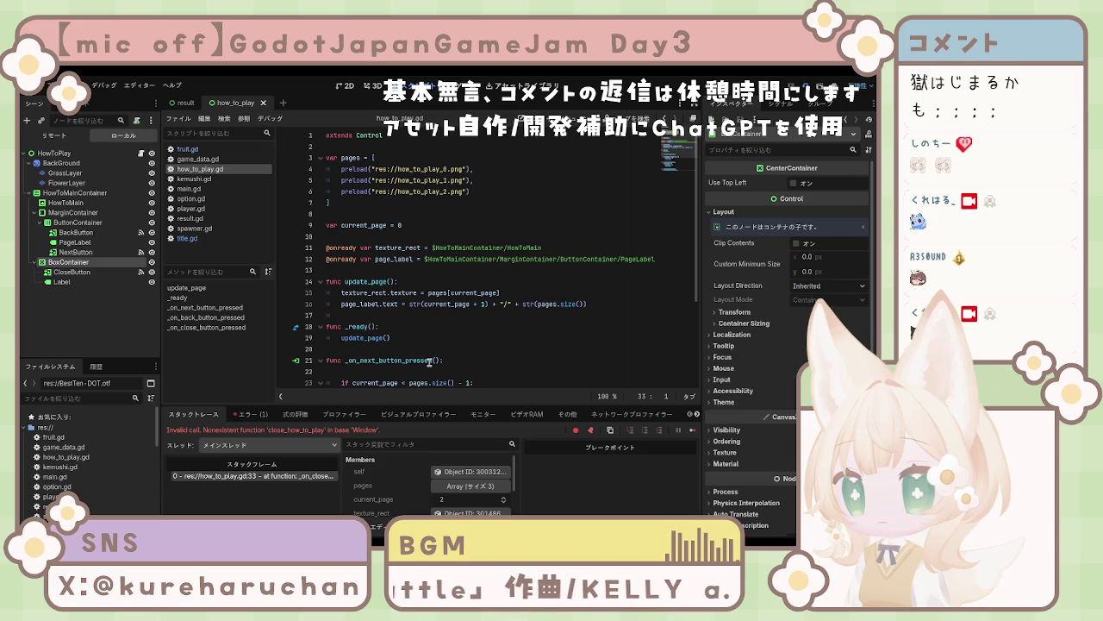
left_click(429, 360)
scroll(426, 344, "down", 4)
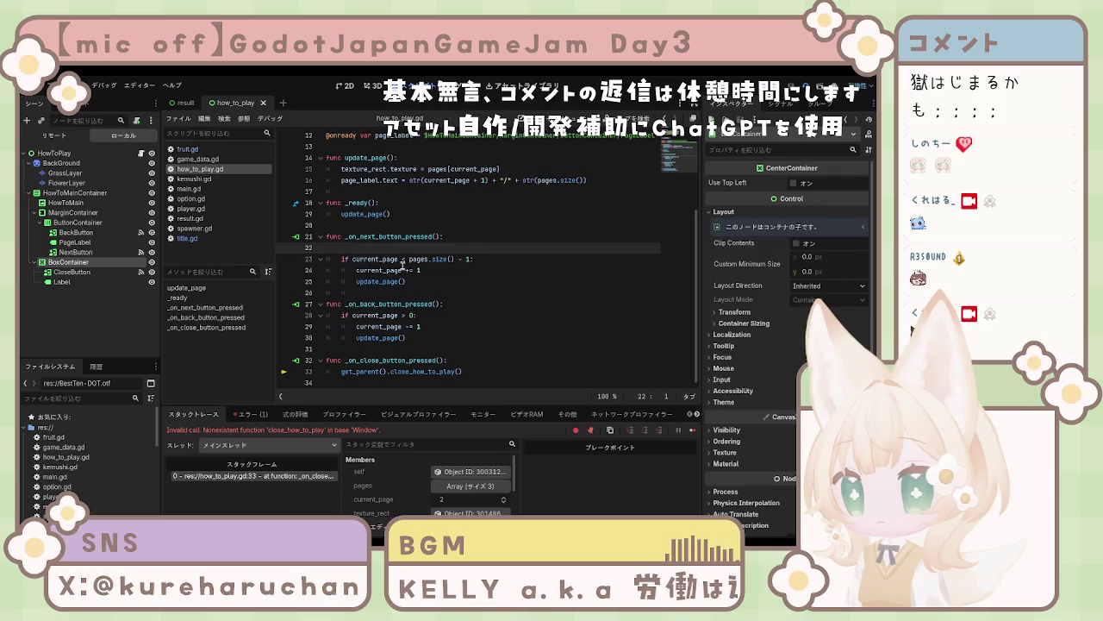
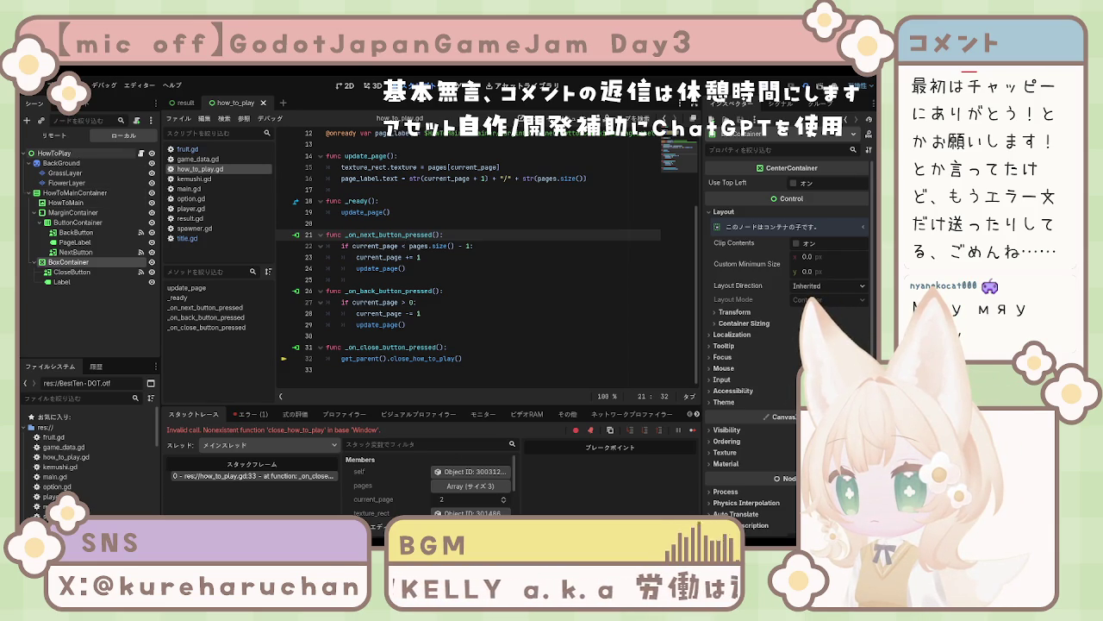
Step: Switch back and forth between the Result and HowToPlay scene tabs
scroll(468, 259, "up", 3)
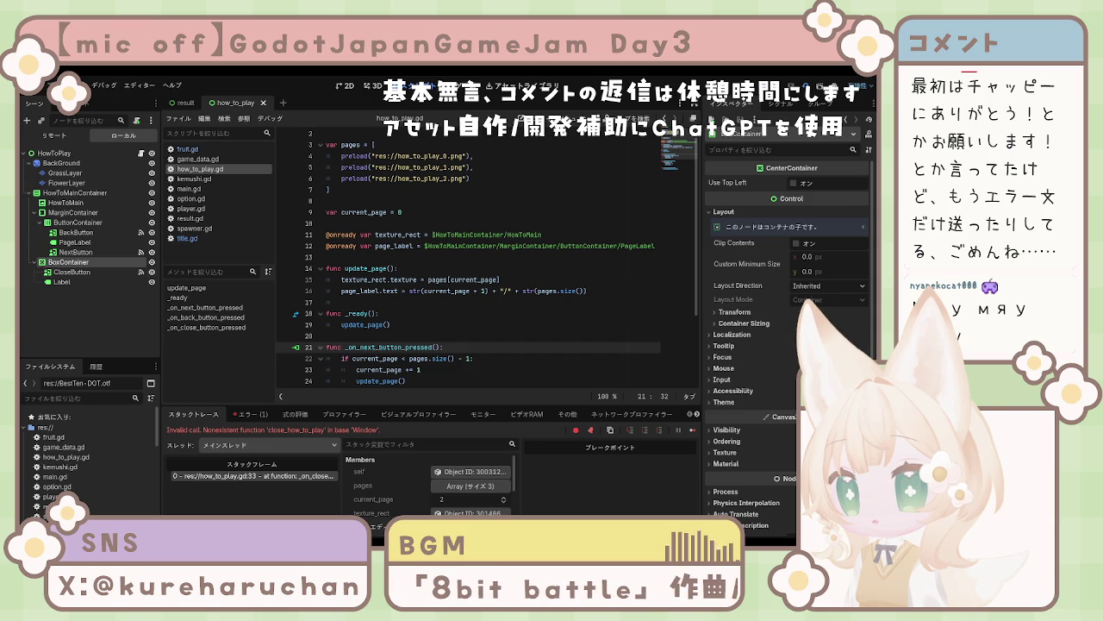
scroll(487, 258, "down", 2)
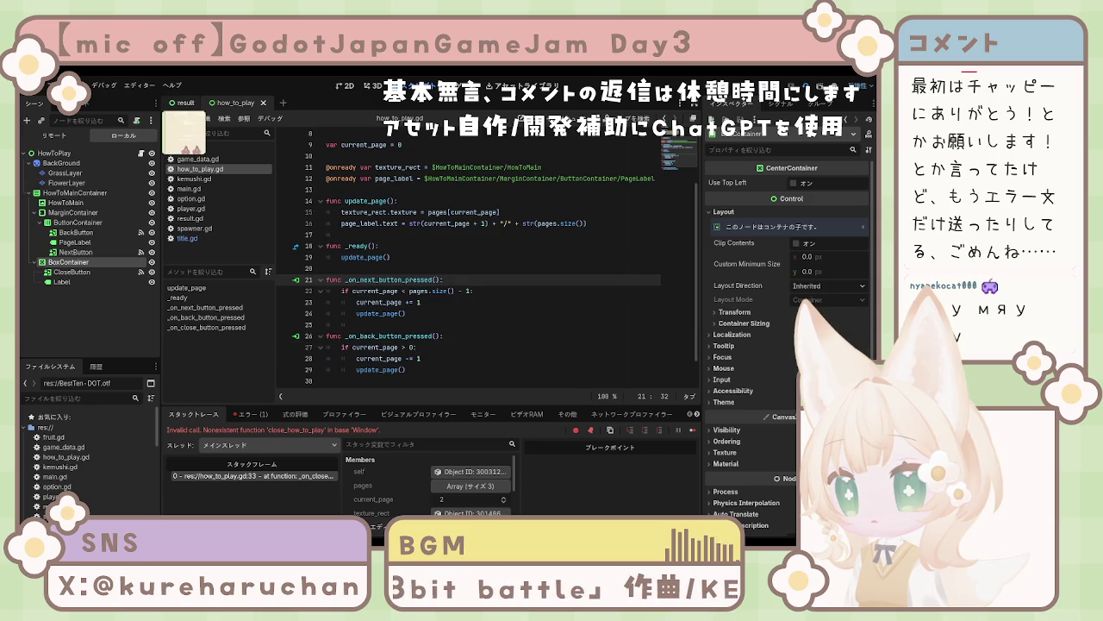
left_click(185, 103)
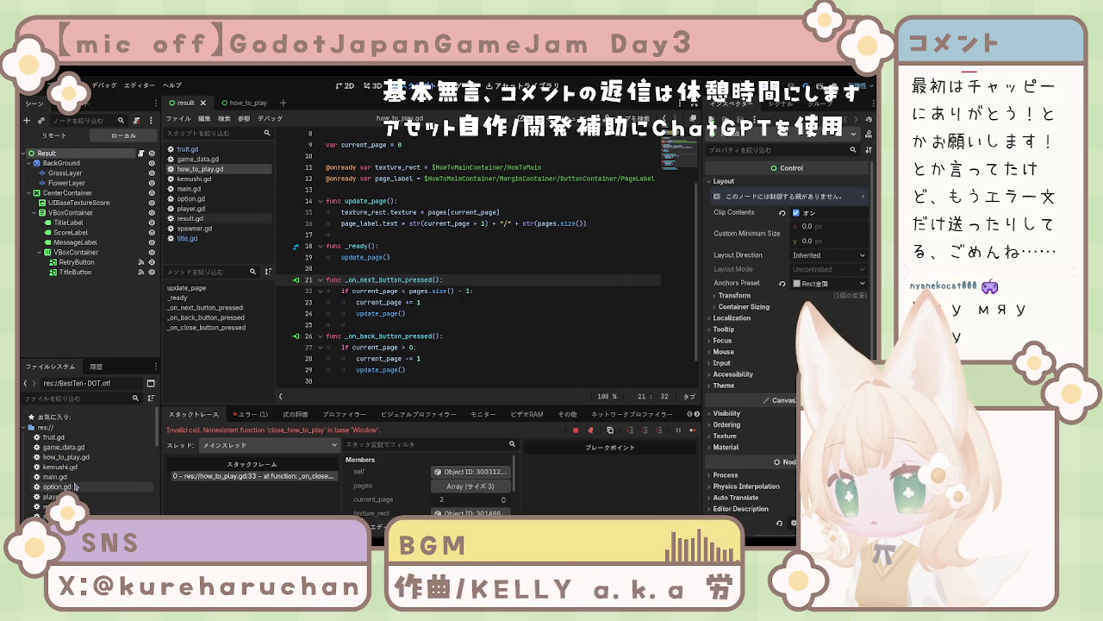
scroll(67, 487, "down", 3)
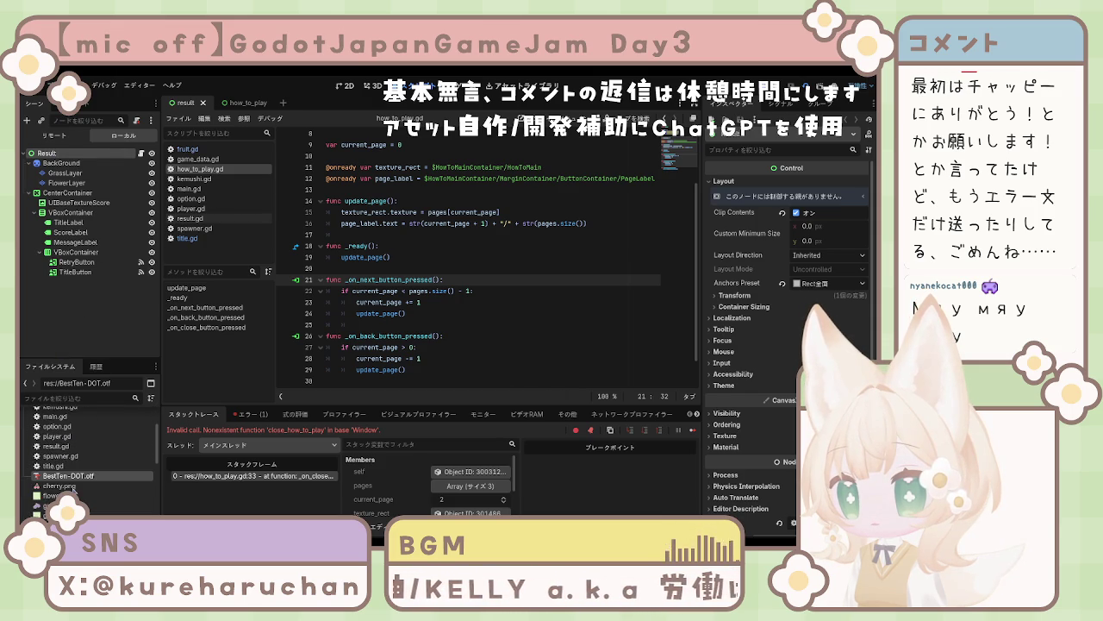
left_click(238, 104)
left_click(186, 103)
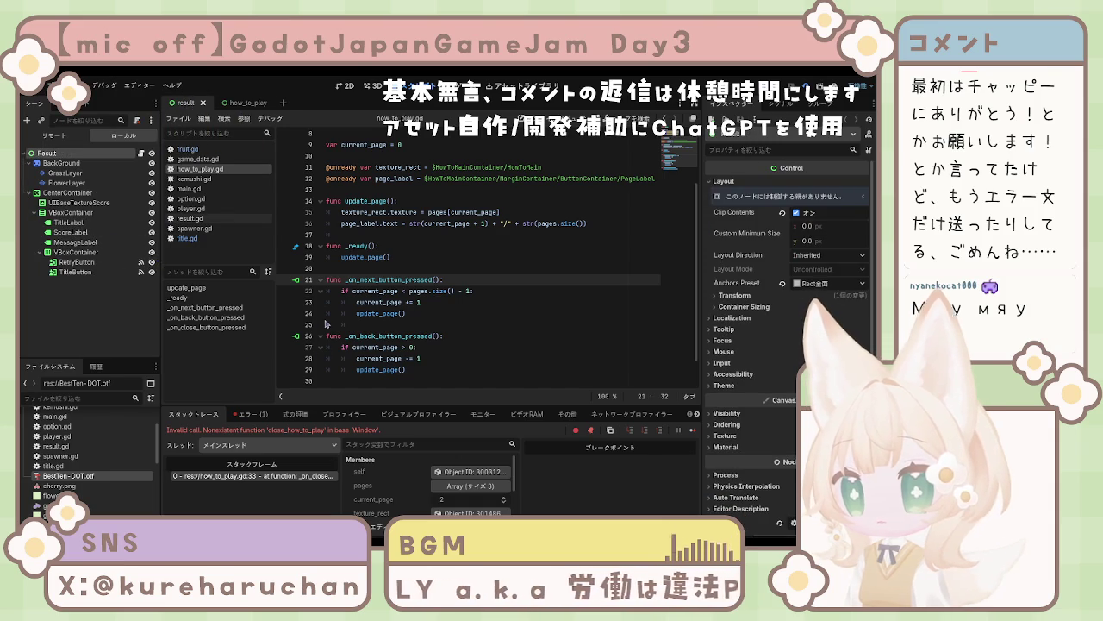
left_click(237, 103)
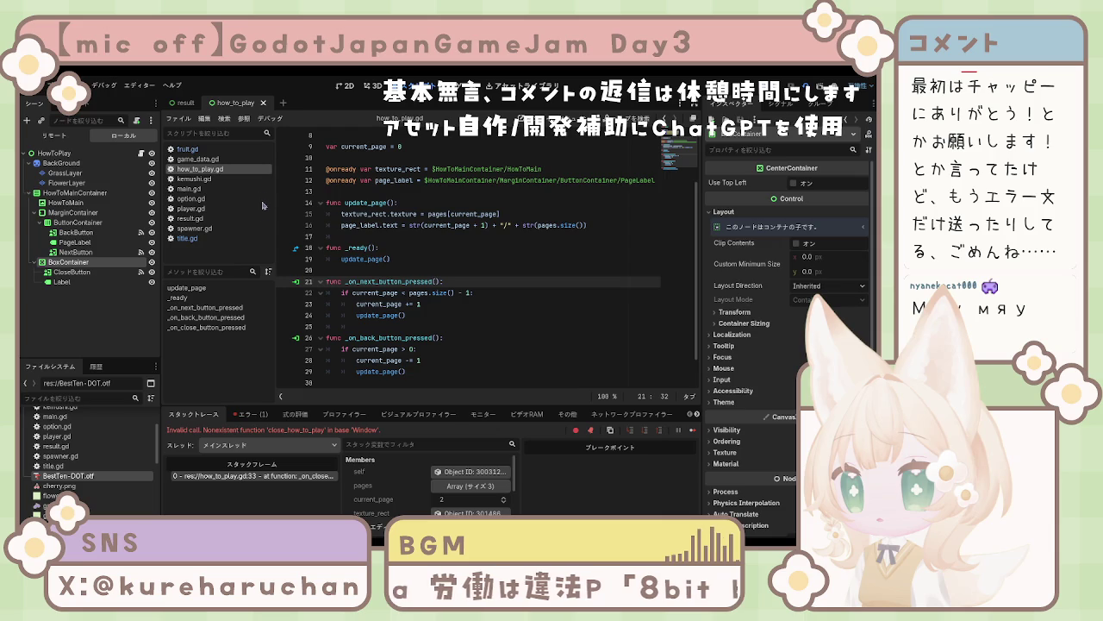
left_click(187, 106)
left_click(246, 103)
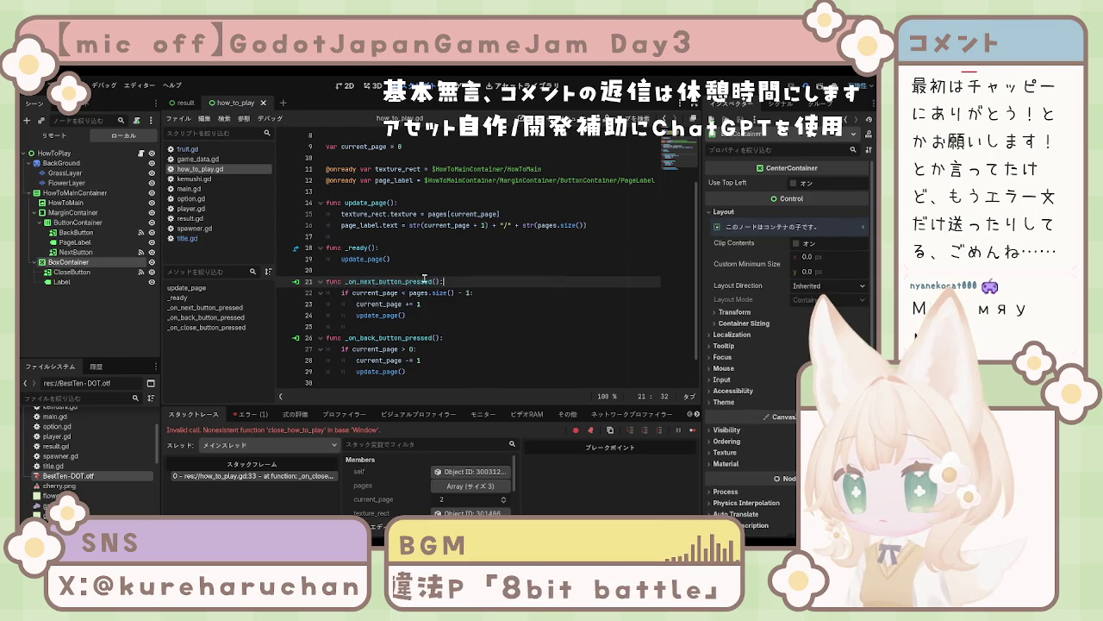
Step: Close the result and how_to_play tabs and open title.tscn from the FileSystem
middle_click(193, 103)
middle_click(193, 103)
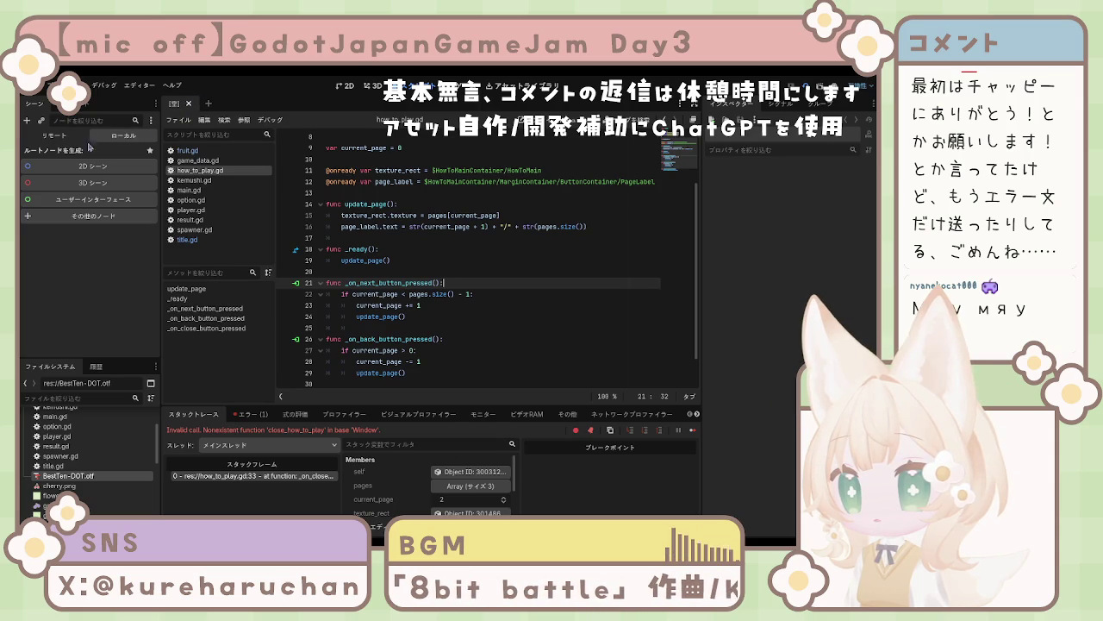
scroll(57, 466, "down", 5)
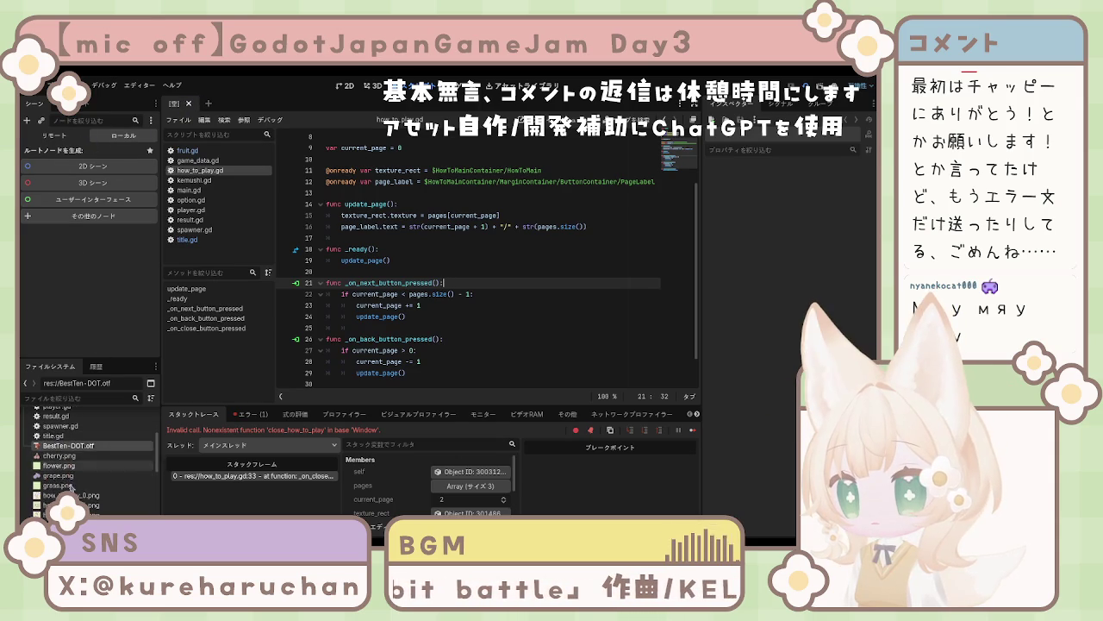
scroll(65, 477, "down", 5)
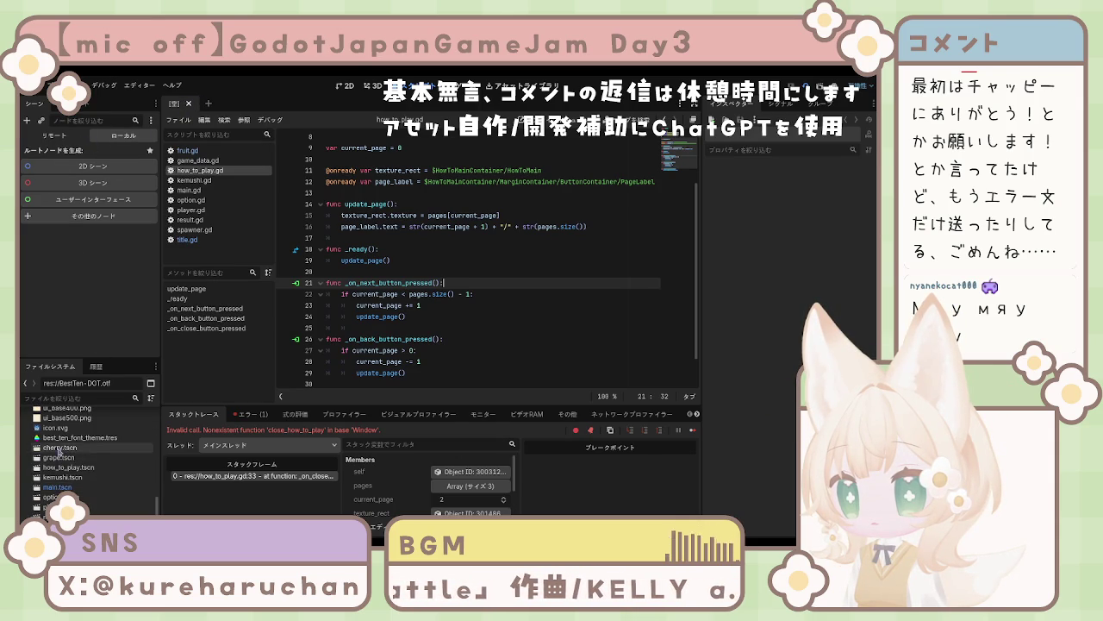
left_click(64, 522)
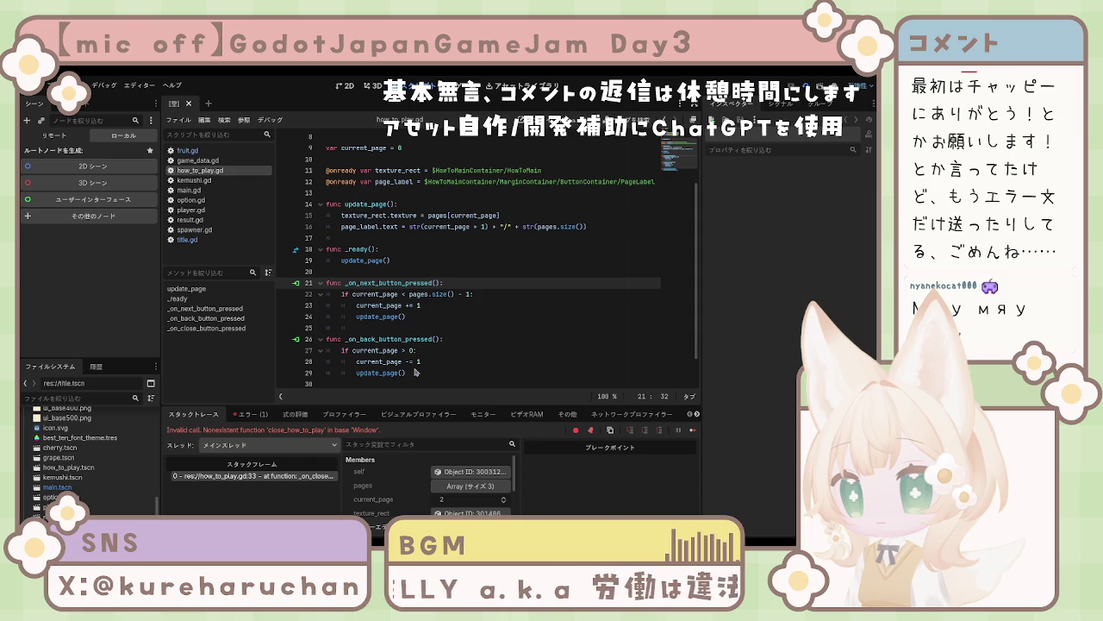
key("ctrl+shift+t")
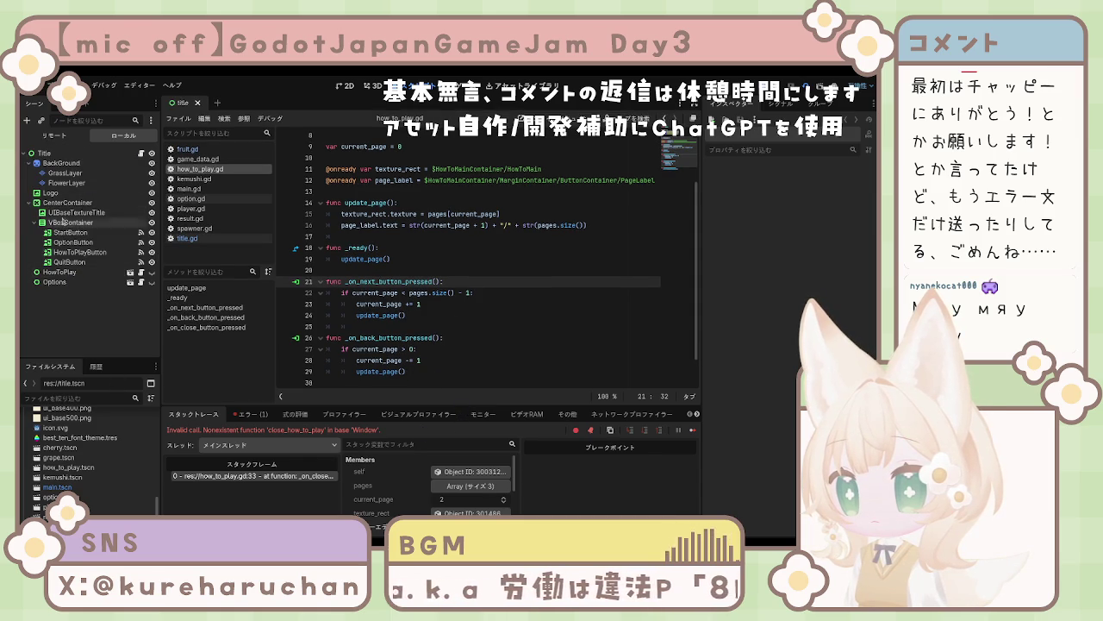
left_click(57, 154)
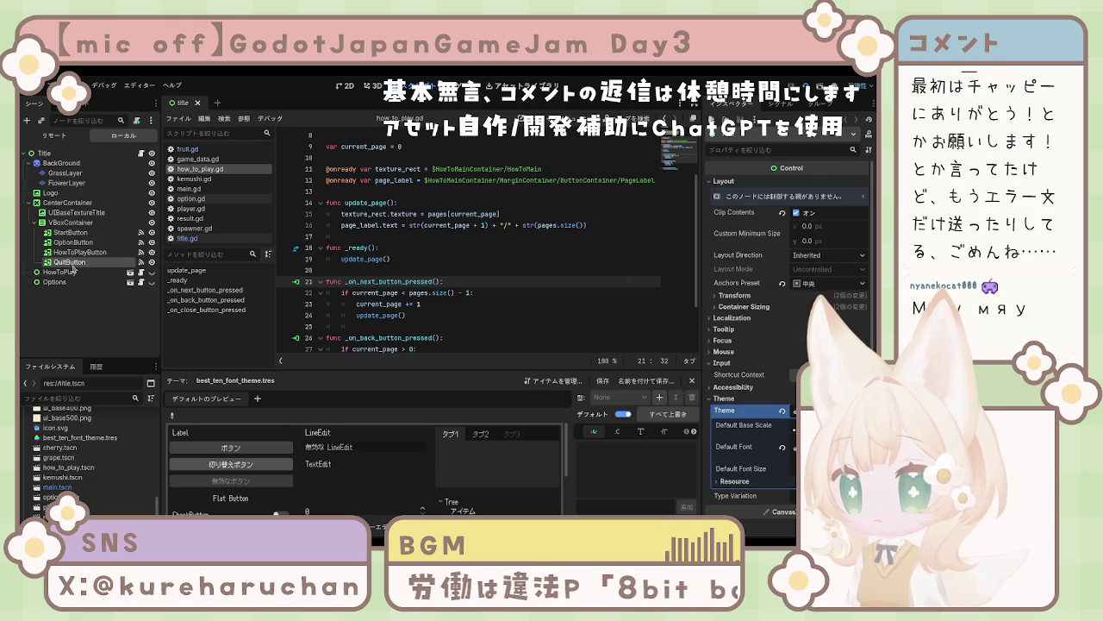
left_click(71, 222)
left_click(66, 202)
left_click(62, 273)
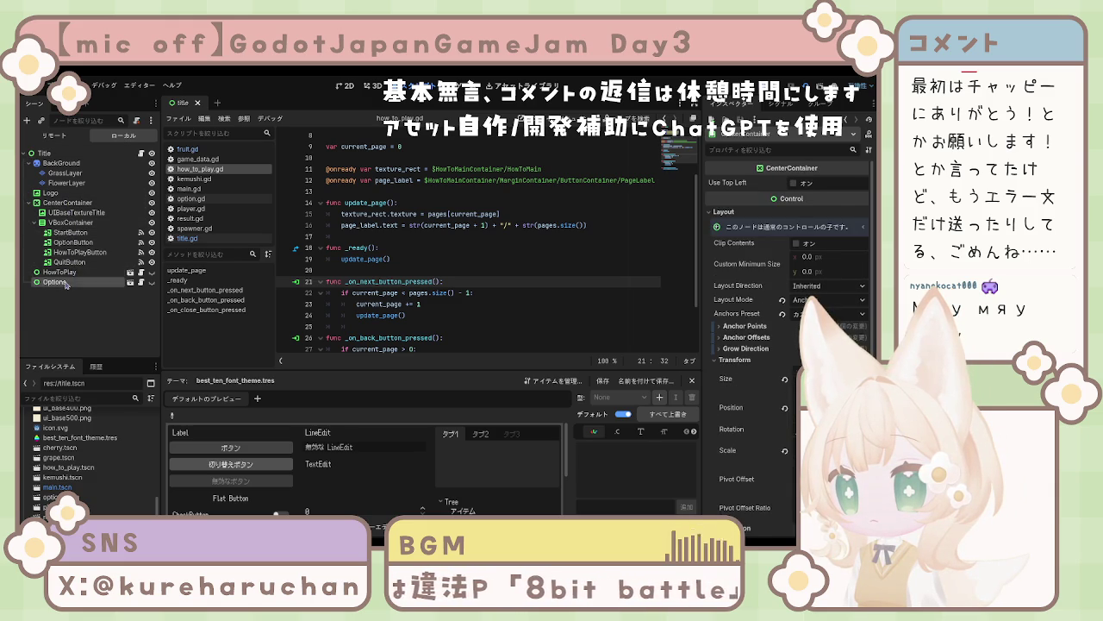
left_click(68, 154)
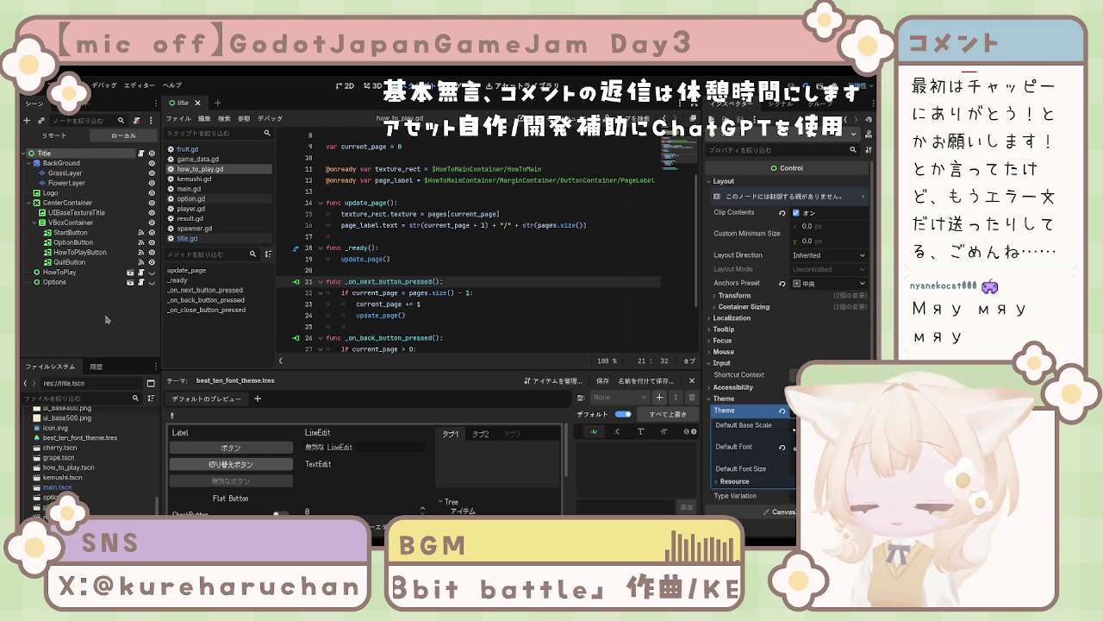
left_click(63, 272)
left_click(69, 262)
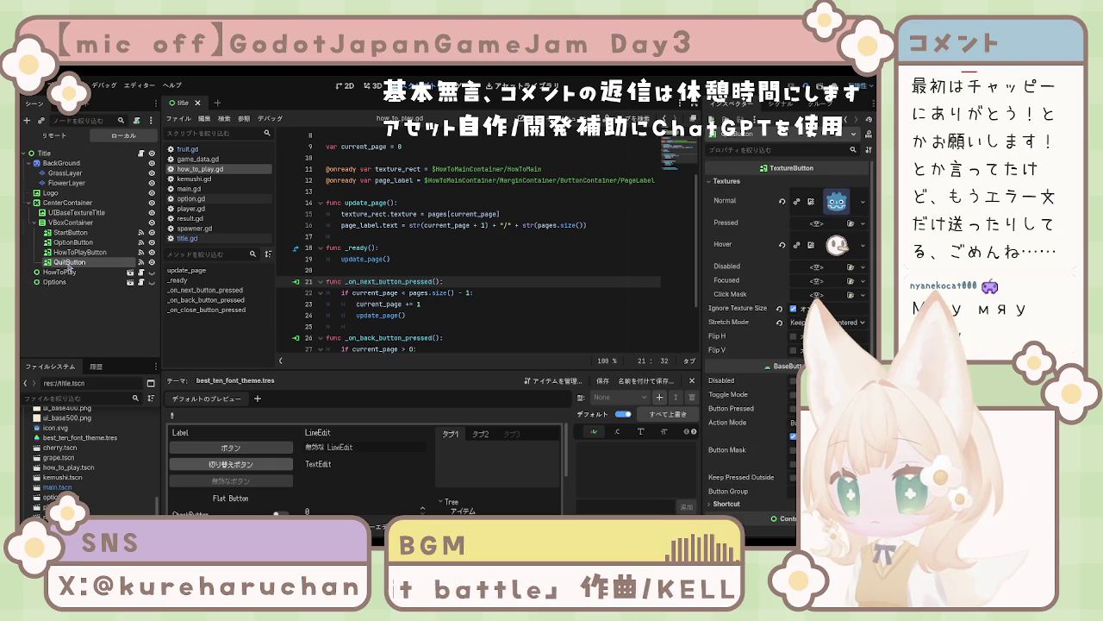
key("Up")
key("Up")
key("Up")
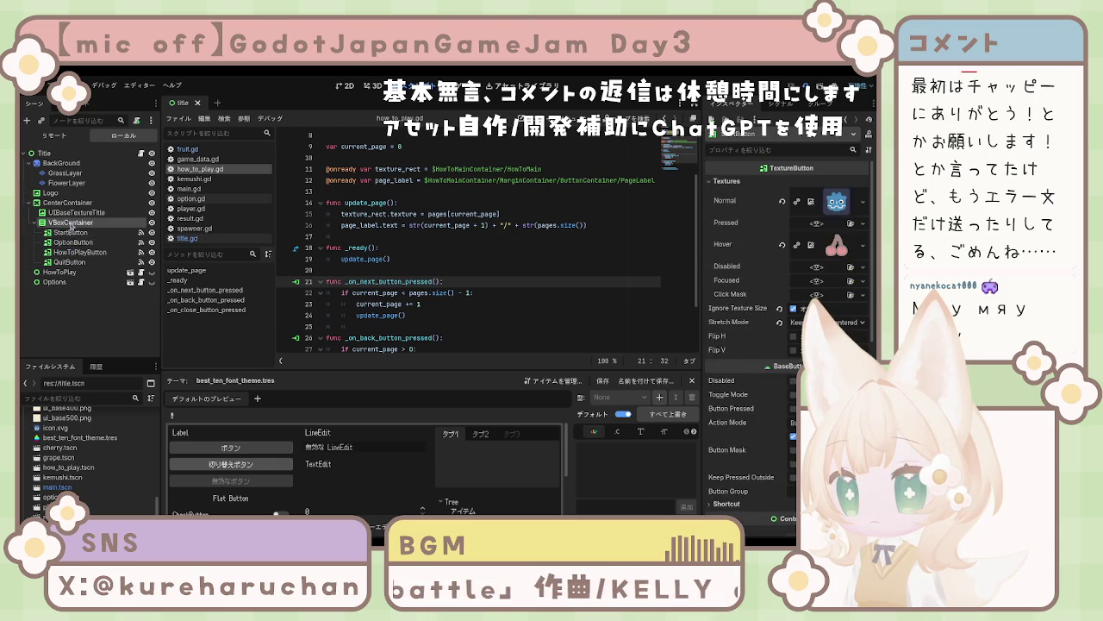
left_click(59, 323)
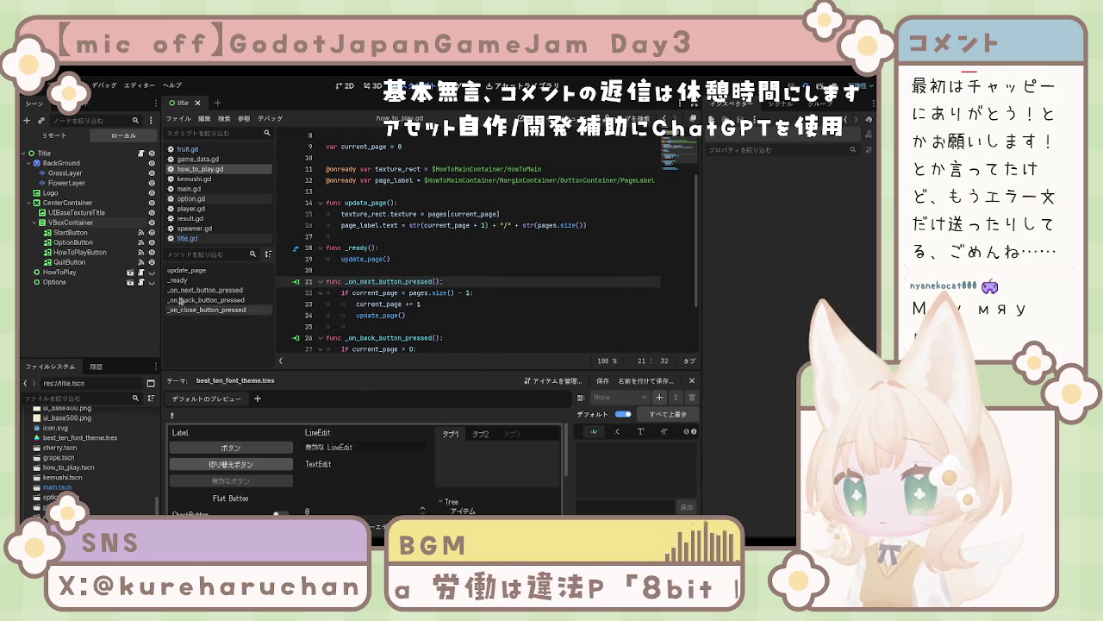
scroll(84, 443, "up", 1)
scroll(83, 443, "up", 5)
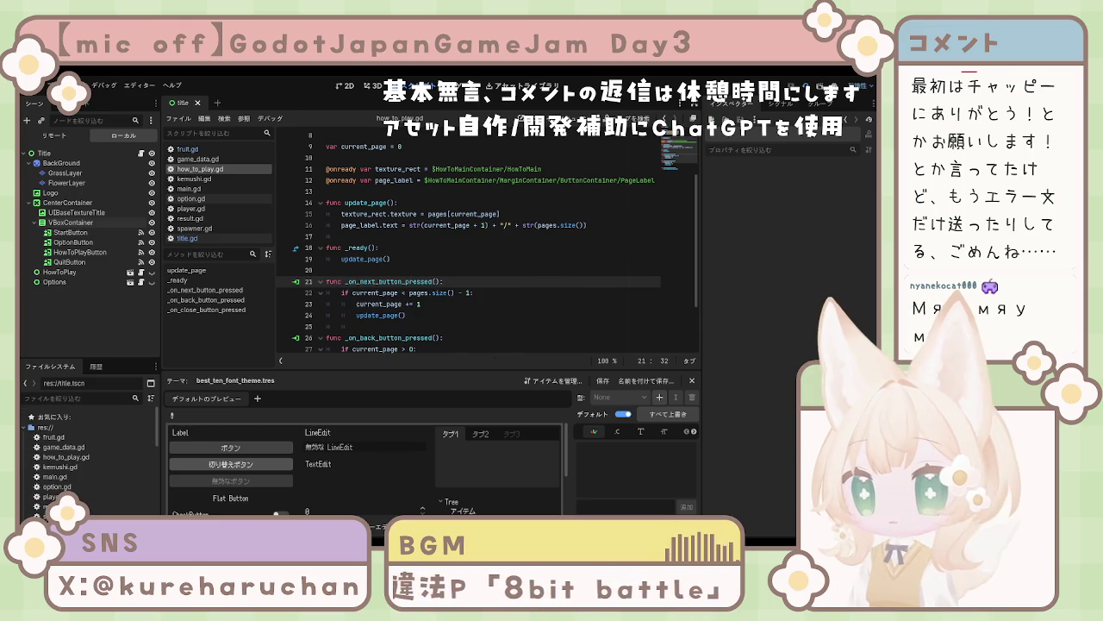
left_click(420, 225)
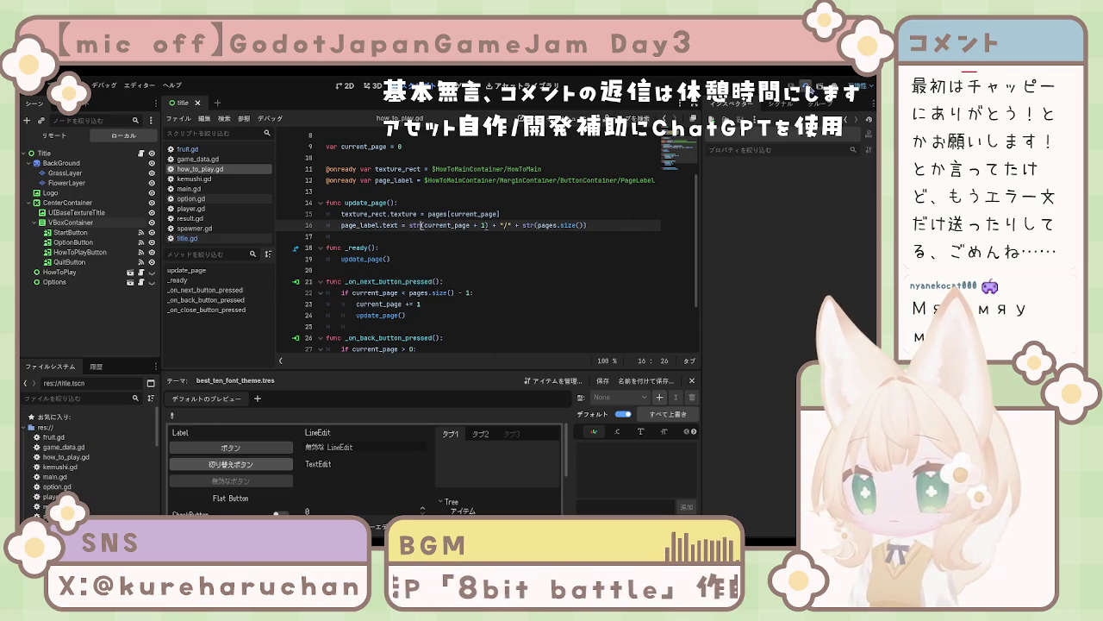
key("F5")
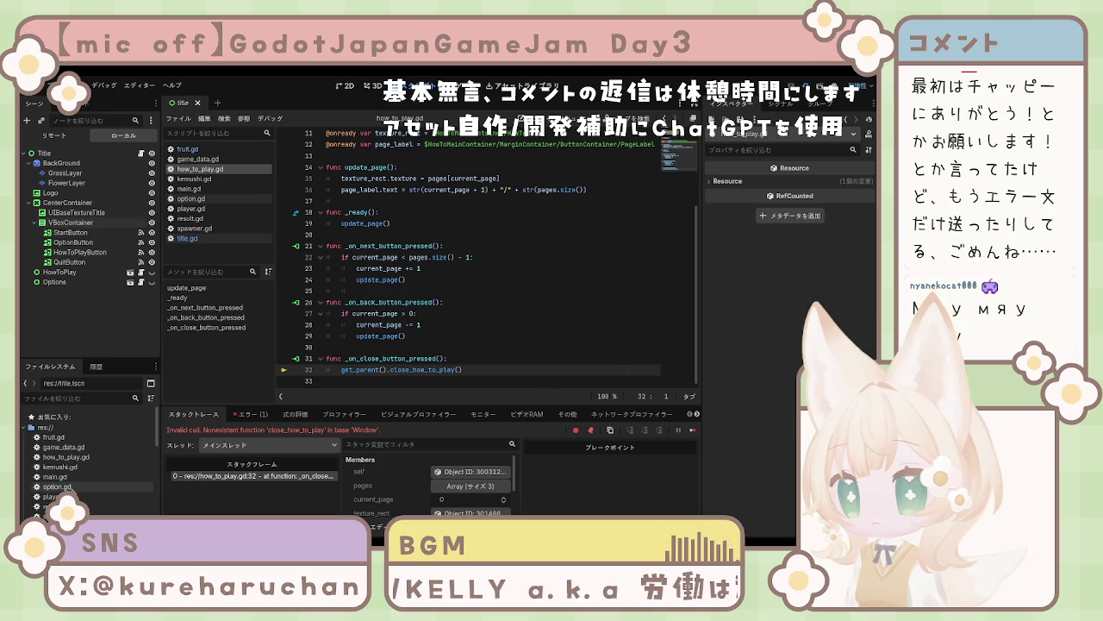
Step: Open how_to_play.tscn, then inspect the HowToPlay node within the Title scene
scroll(95, 466, "down", 10)
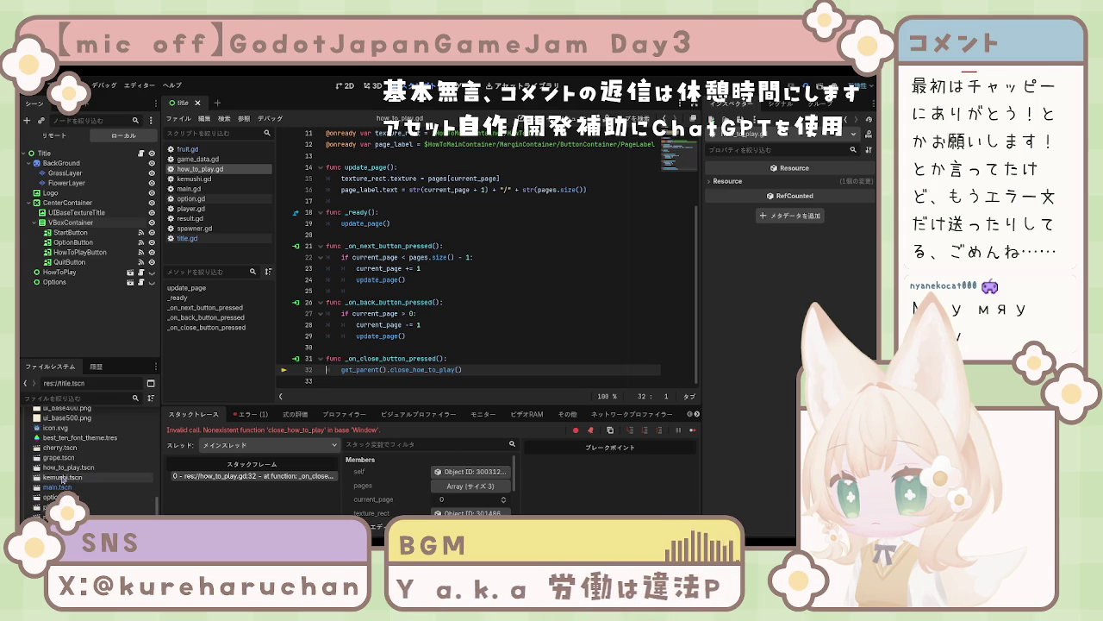
double_click(62, 469)
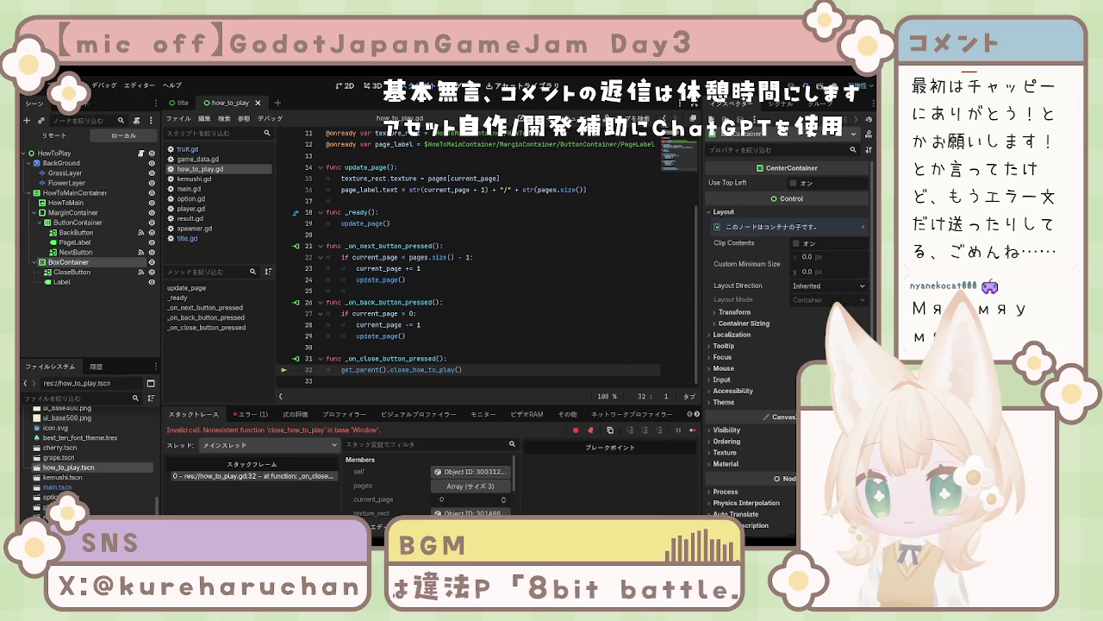
left_click(55, 154)
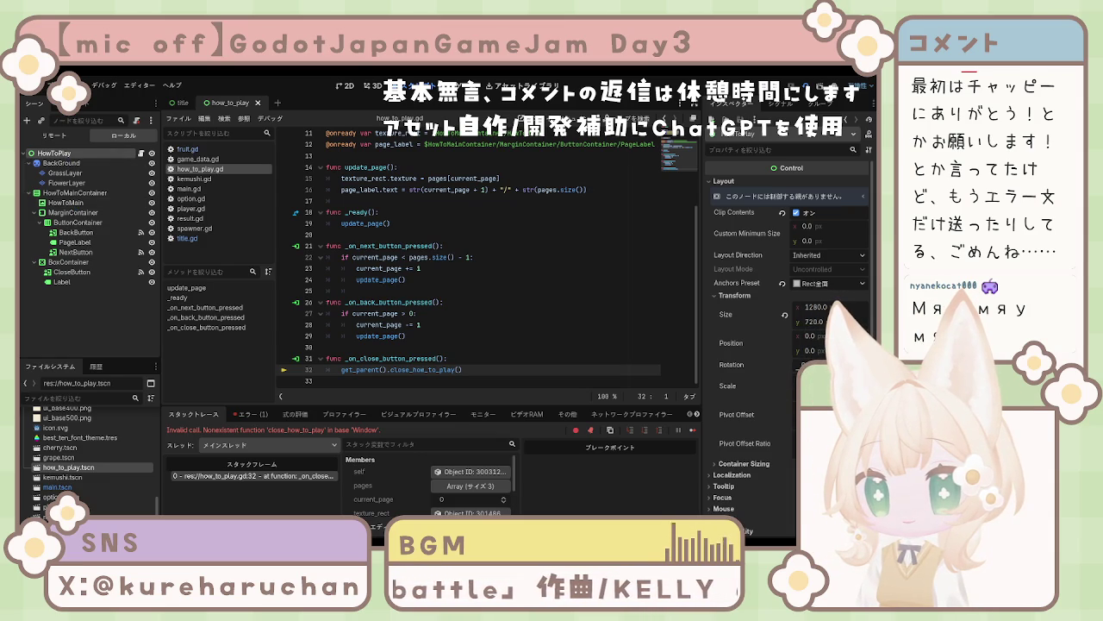
left_click(181, 103)
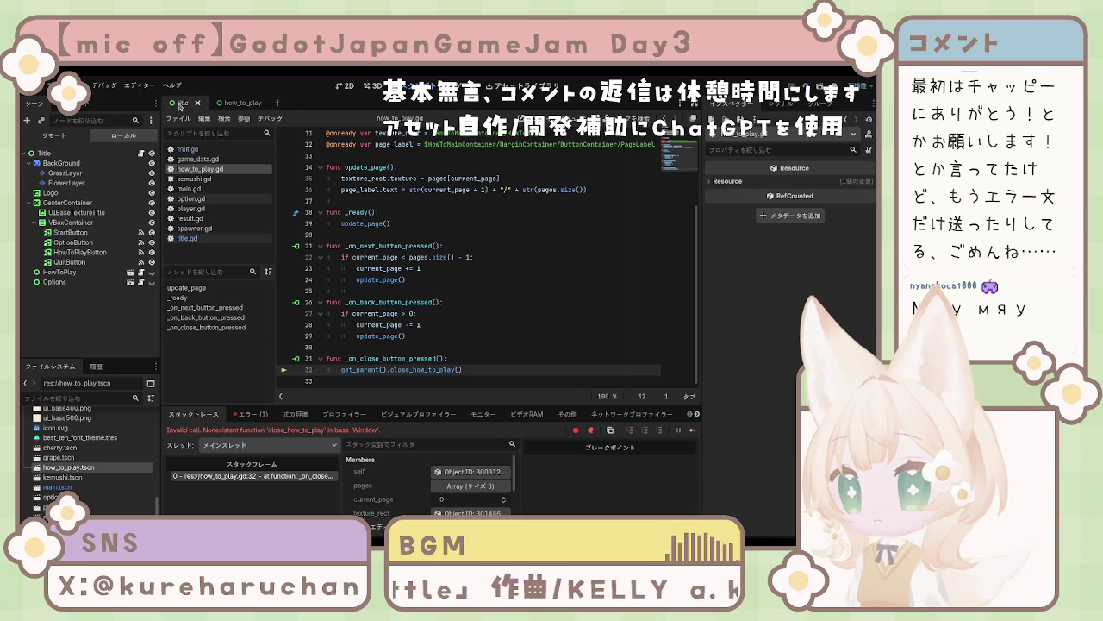
left_click(81, 274)
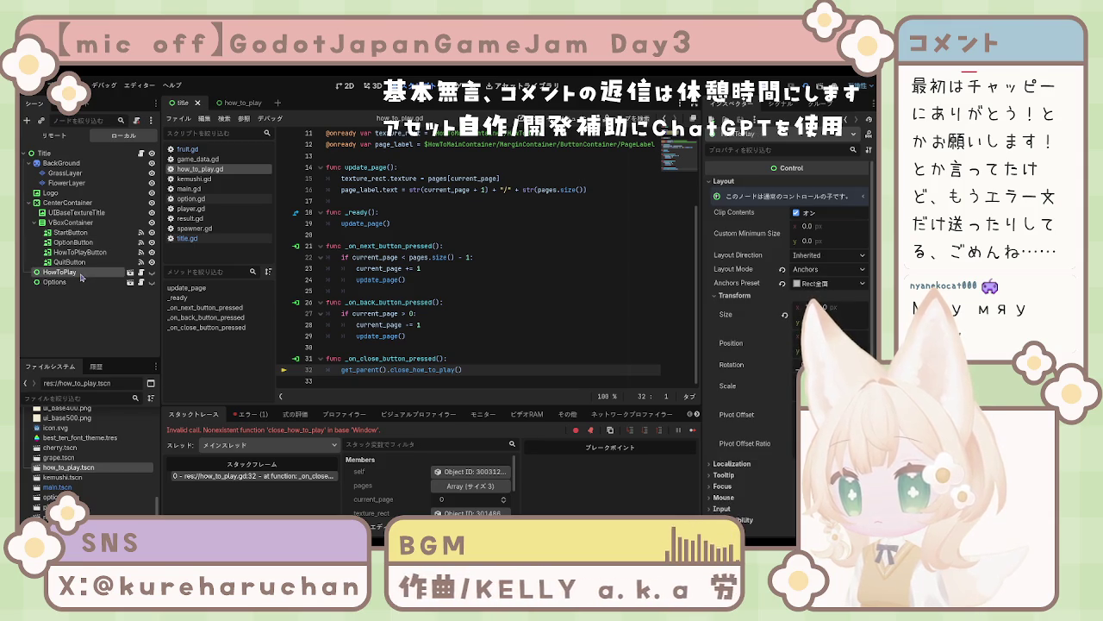
left_click(71, 302)
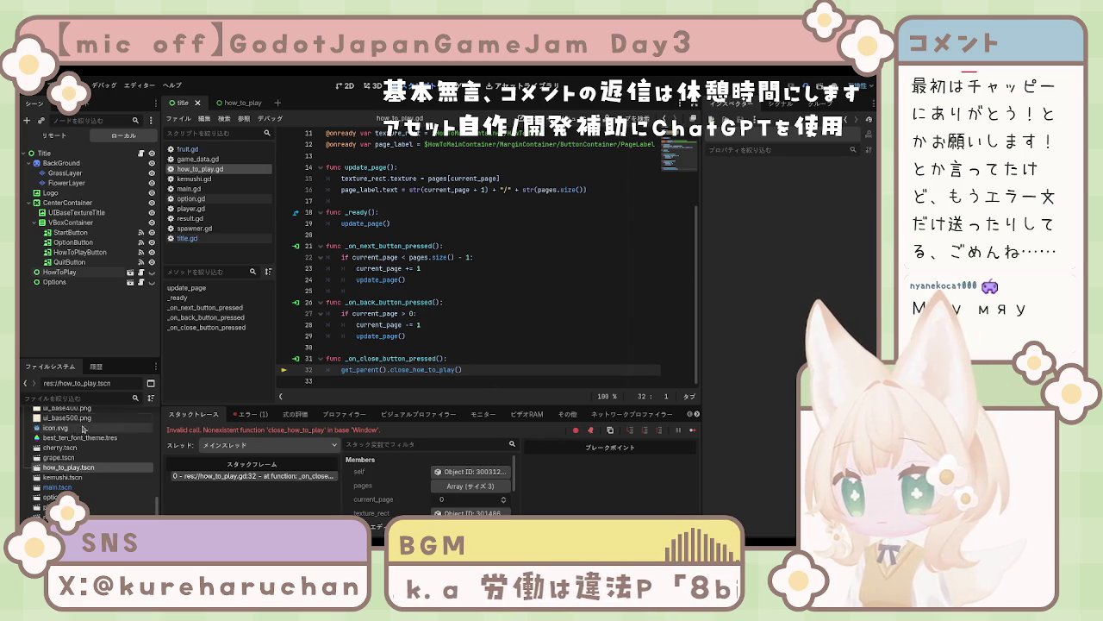
Step: Jump from the debugger's close_how_to_play error to line 32 and select options.tscn
left_click(240, 417)
left_click(262, 450)
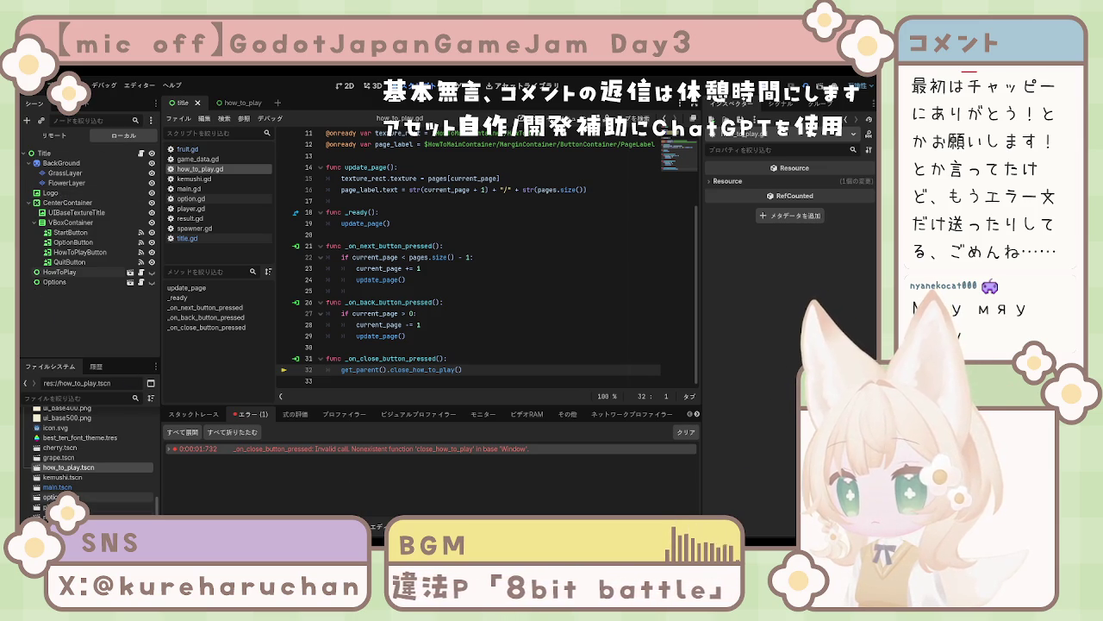
left_click(53, 497)
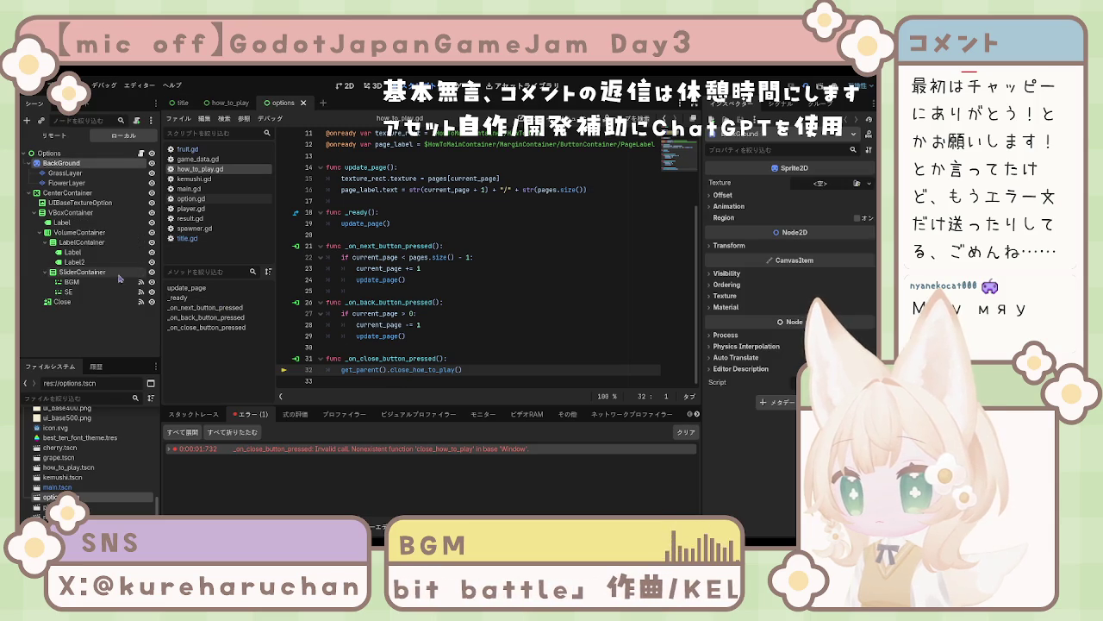
Step: Assign a Theme to the Options scene's Label and Label2 nodes and save the scene
left_click(78, 261)
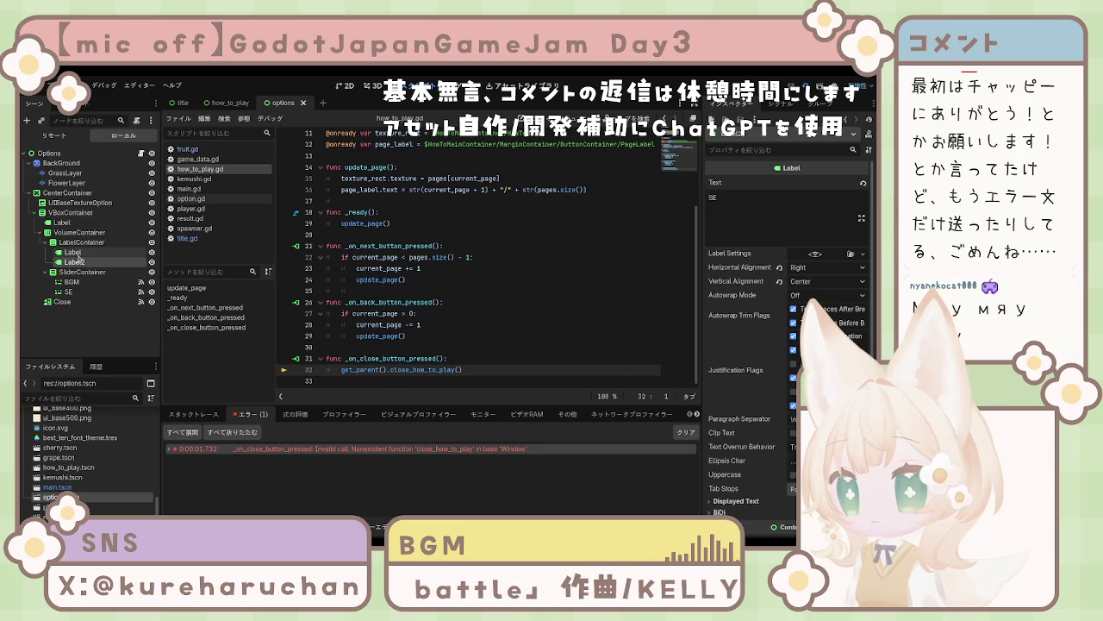
left_click(73, 226, "ctrl")
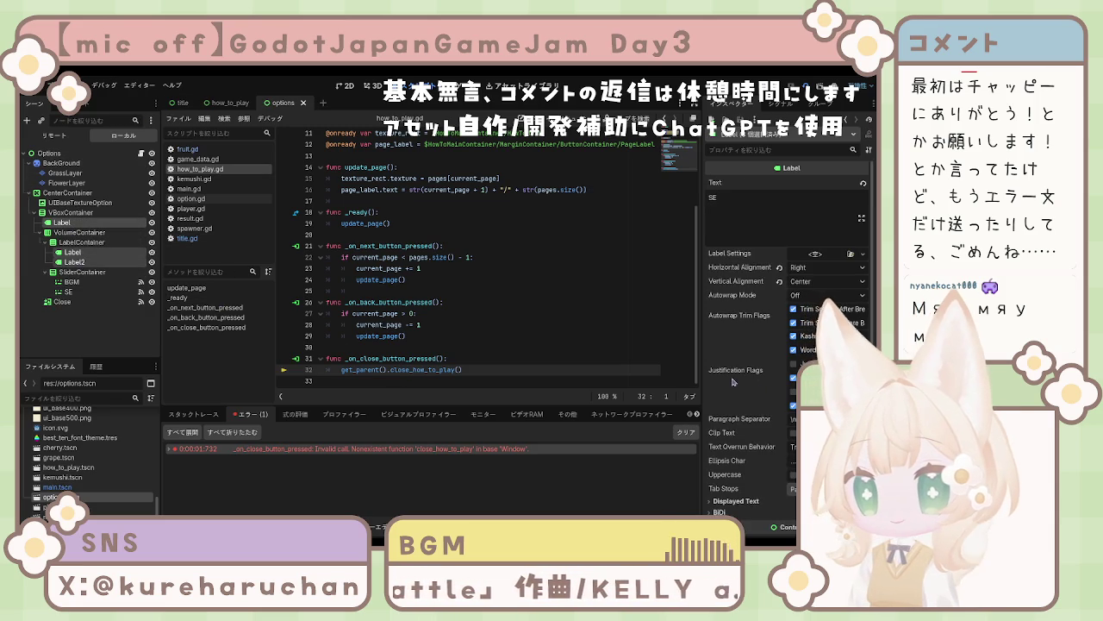
scroll(767, 298, "down", 2)
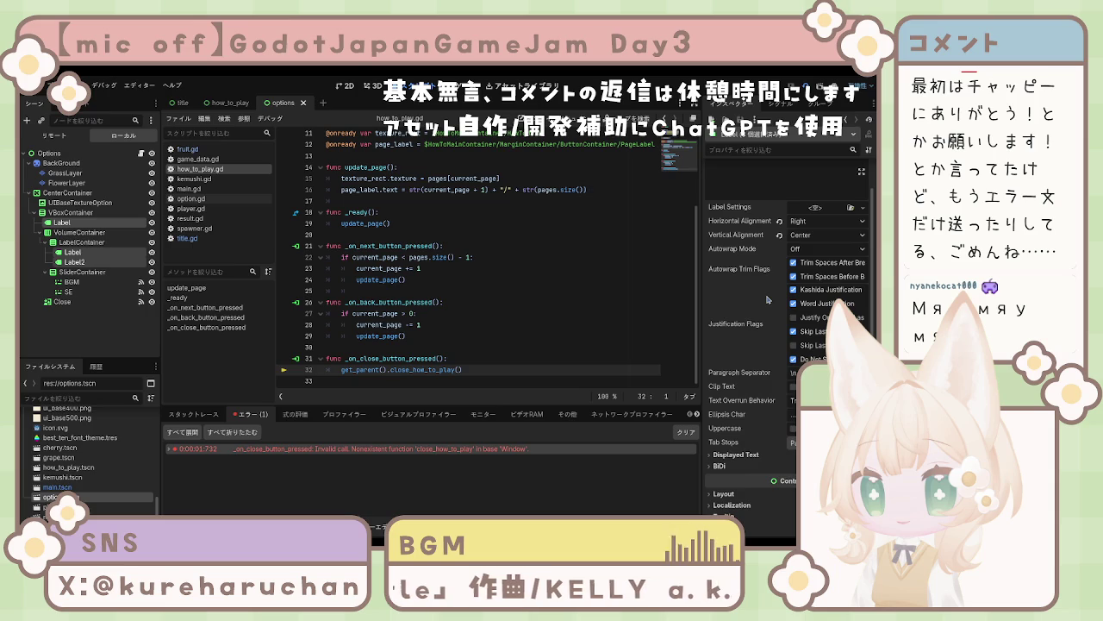
scroll(759, 435, "down", 6)
left_click(731, 433)
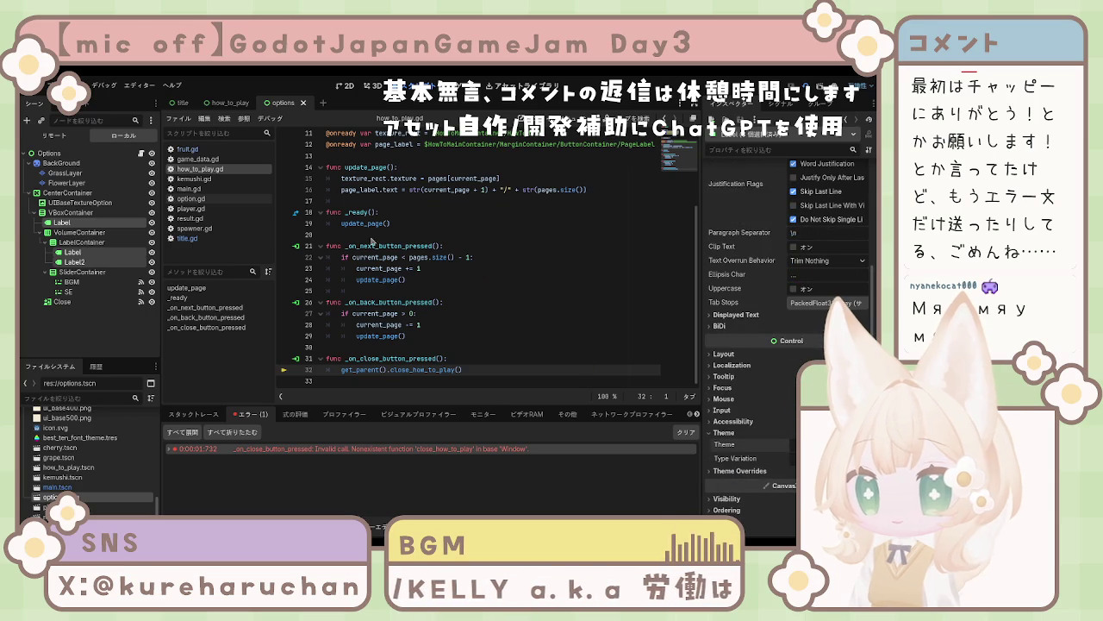
left_click(828, 445)
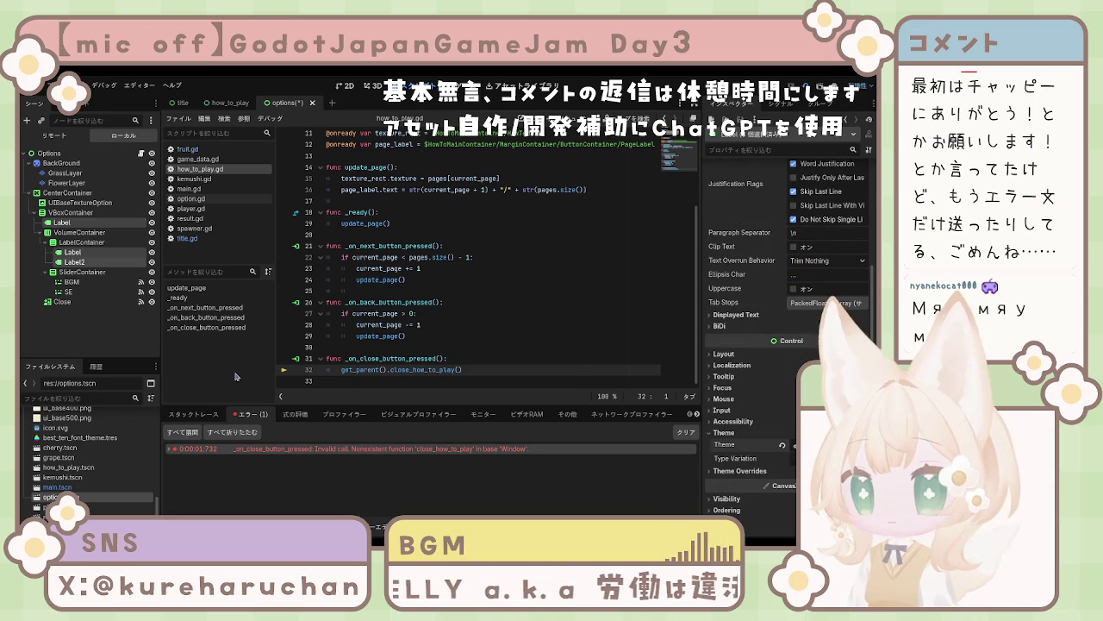
key("ctrl+s")
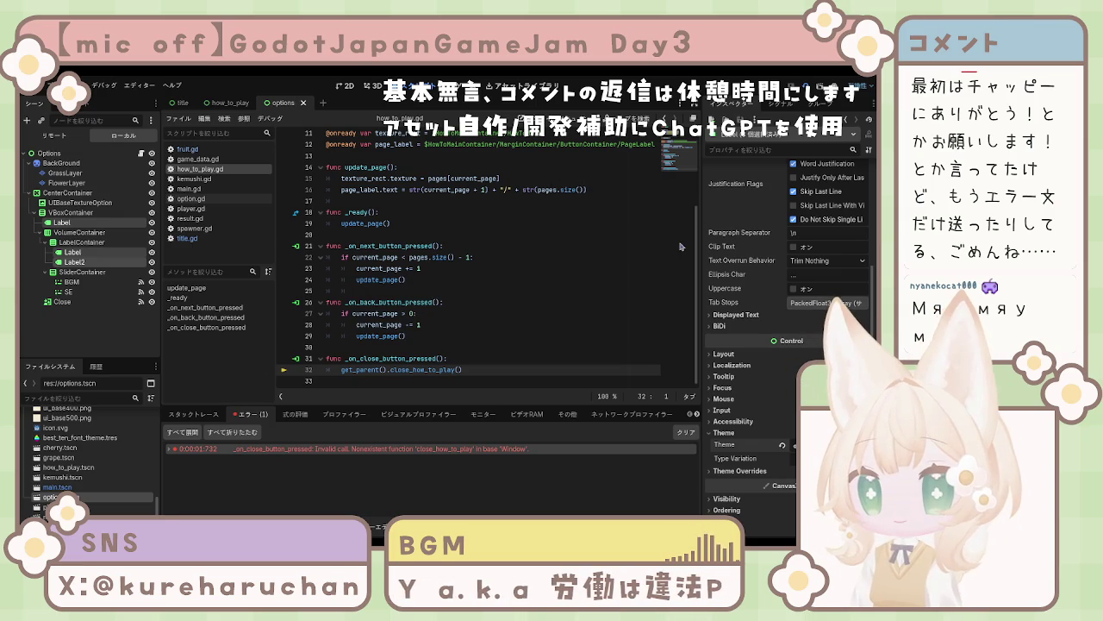
Step: Run the game to test, collapse the Options tree, and open main.tscn
key("F5")
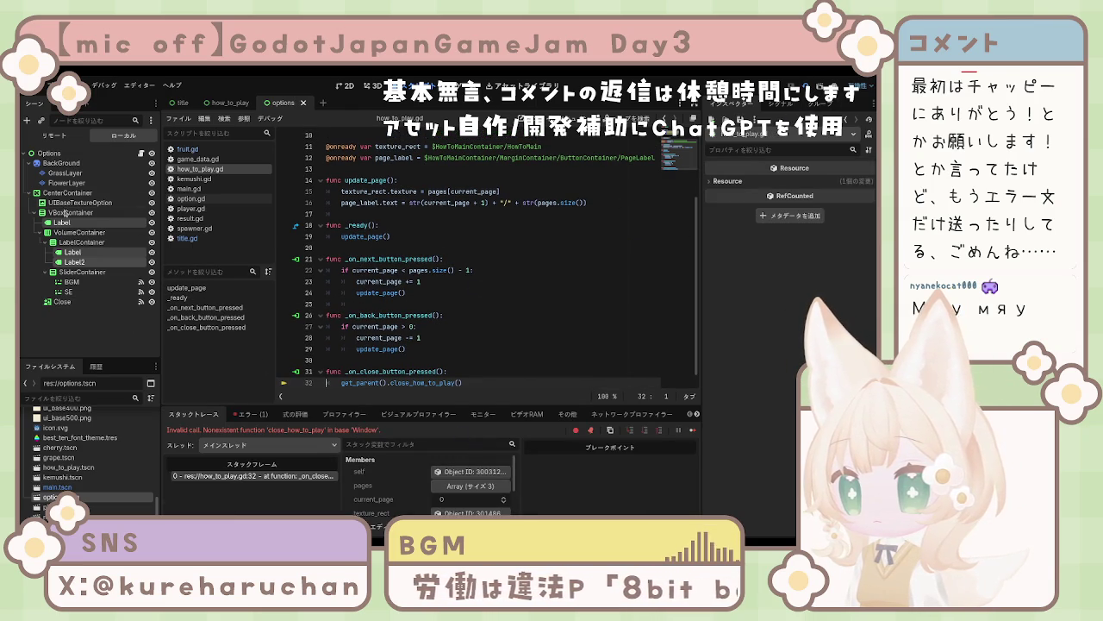
left_click(49, 153)
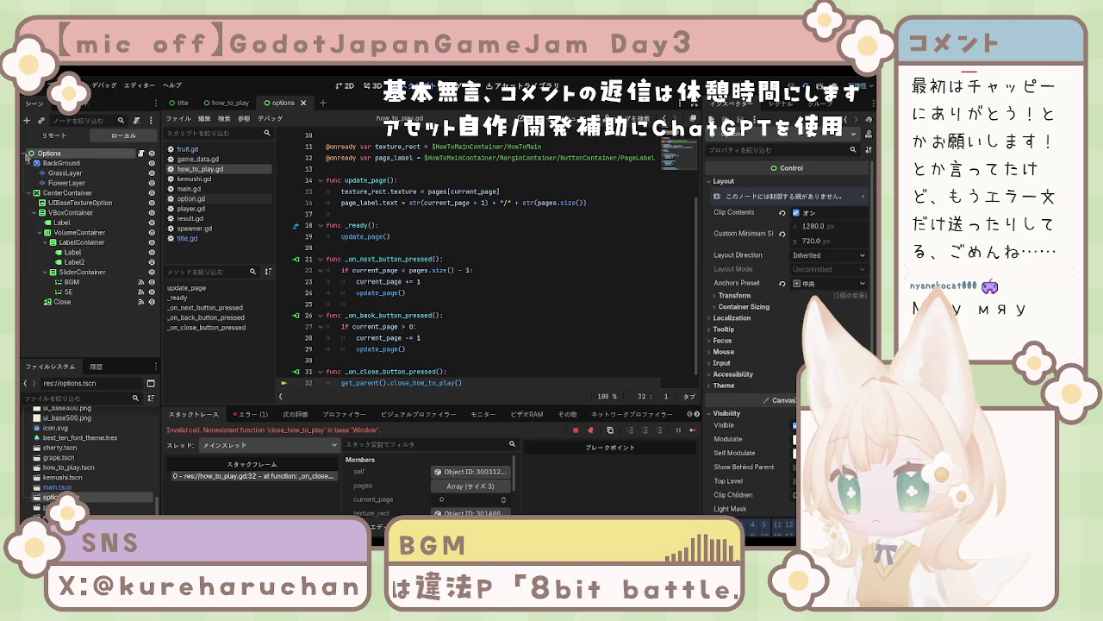
left_click(26, 155)
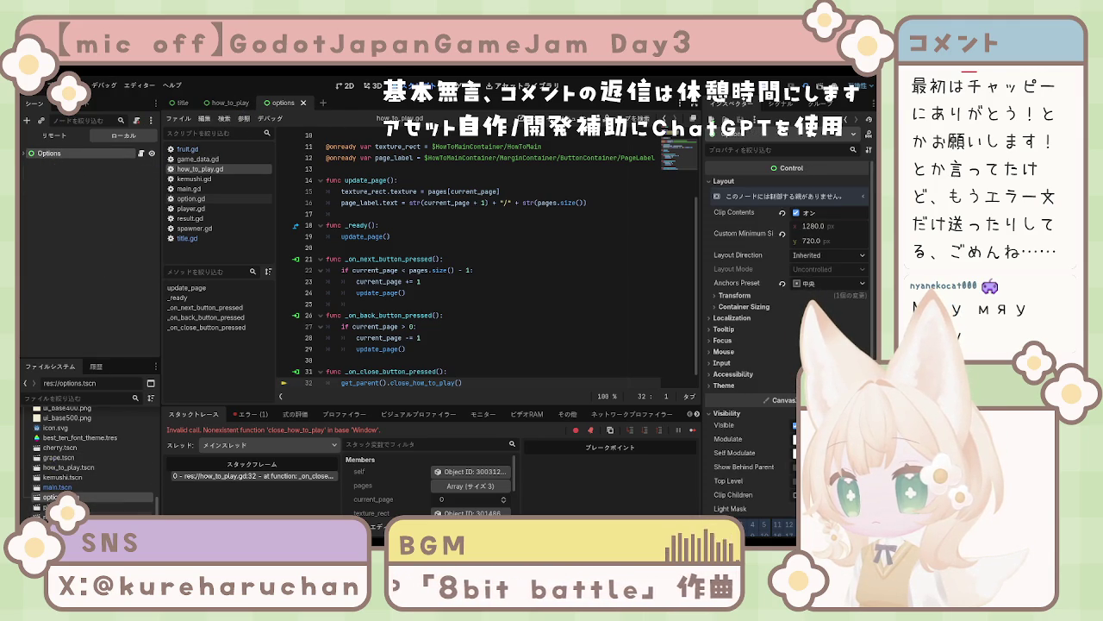
double_click(57, 487)
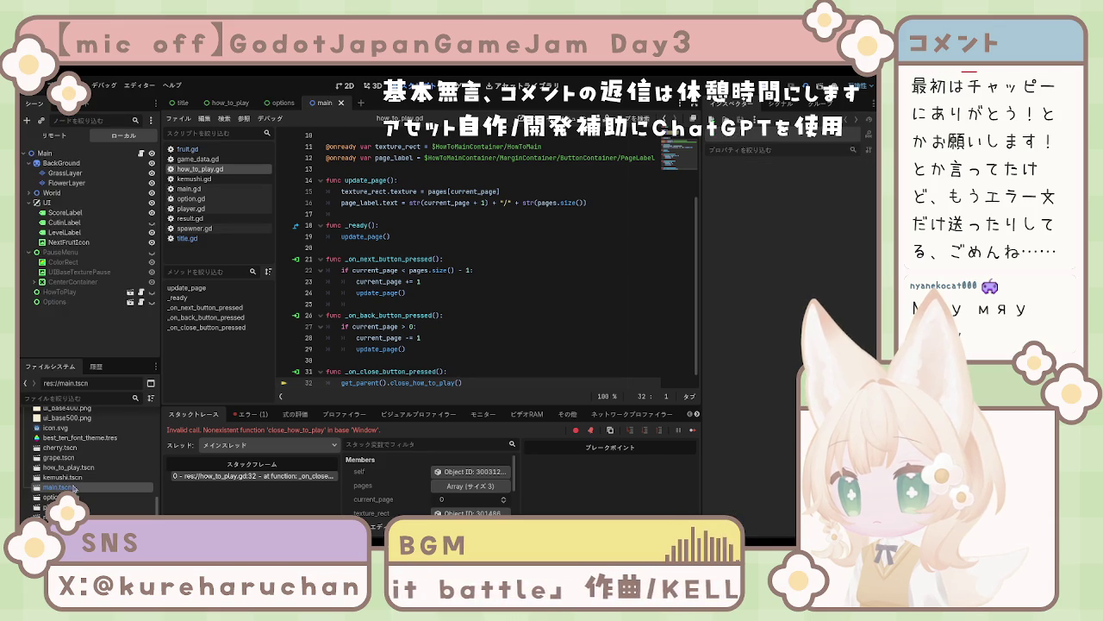
Step: Move the main tab beside title, place the caret on script line 29, then show how_to_play
left_click_drag(324, 103, 209, 107)
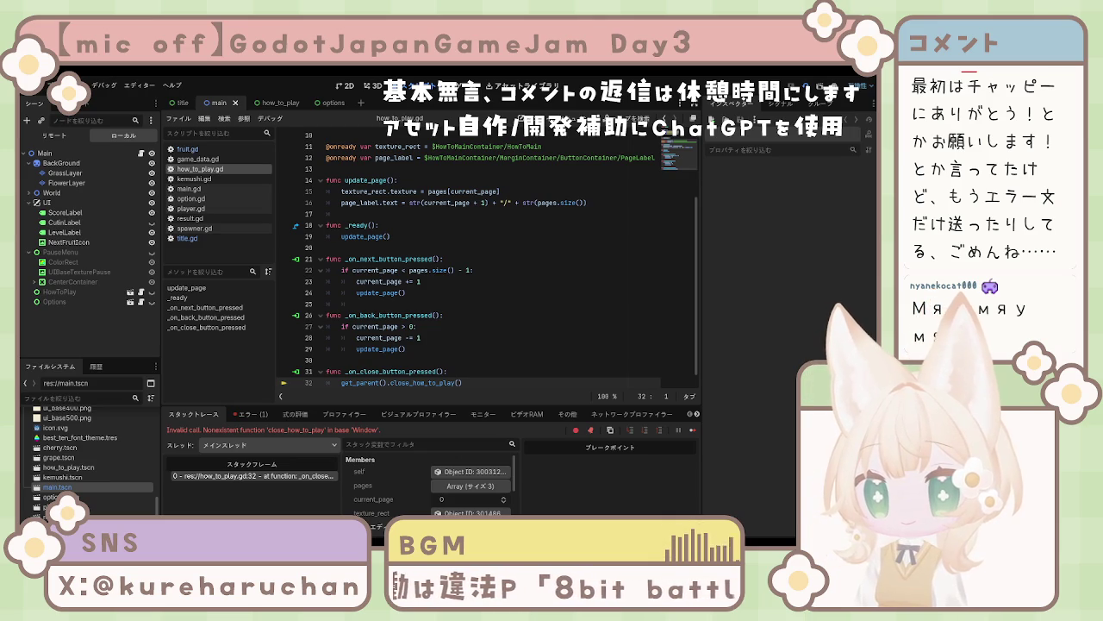
left_click(442, 349)
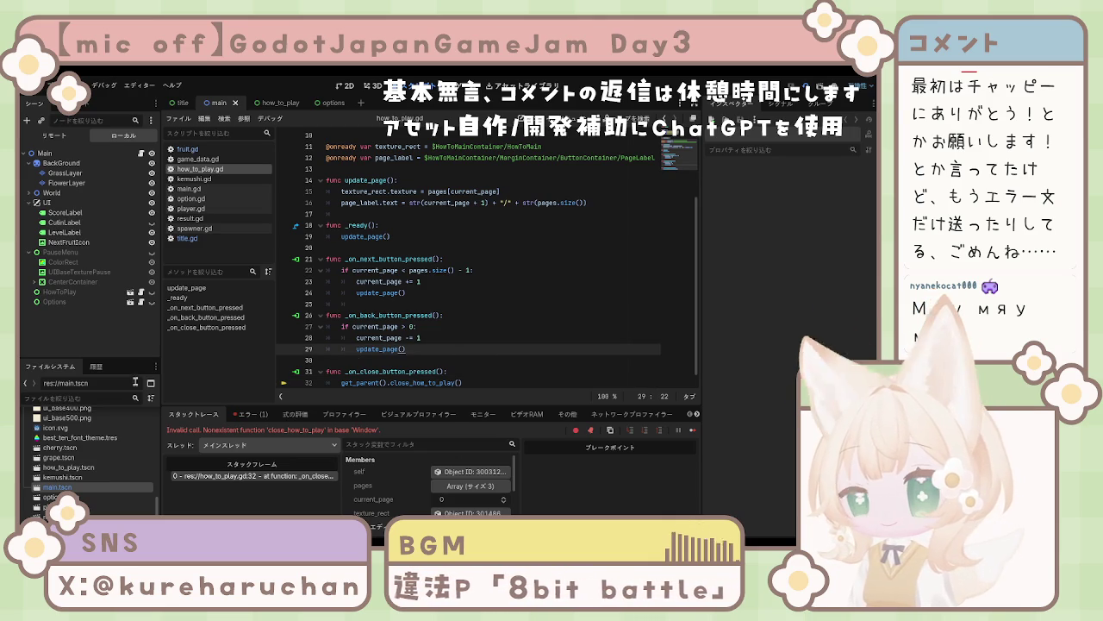
left_click(268, 103)
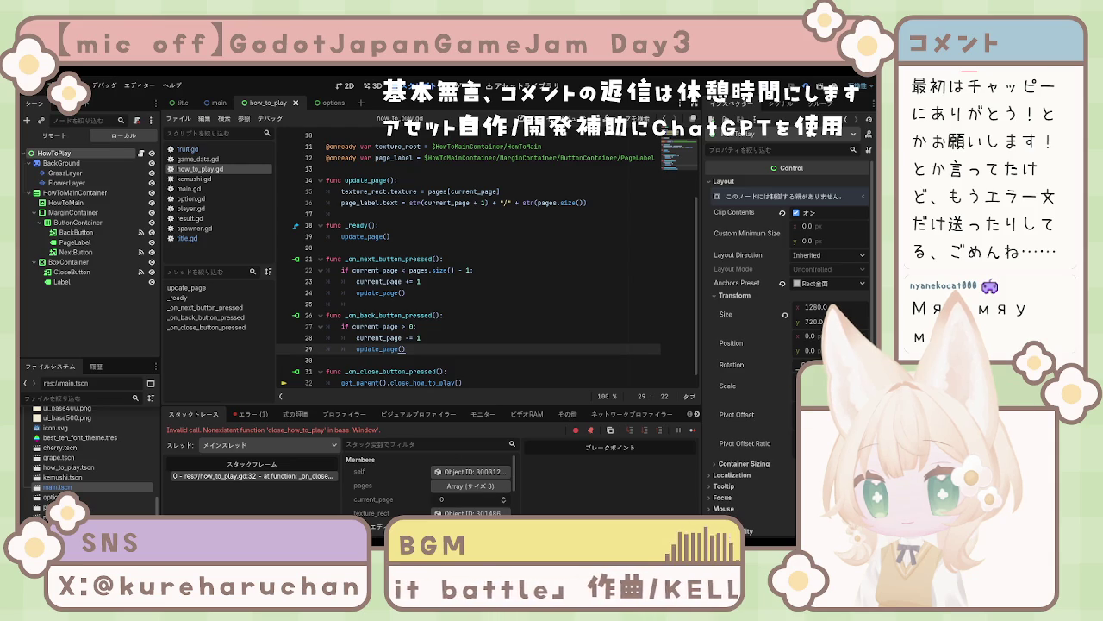
Step: Check that the HowToPlay PageLabel text reads 1/5, then return to the Main scene
left_click(81, 297)
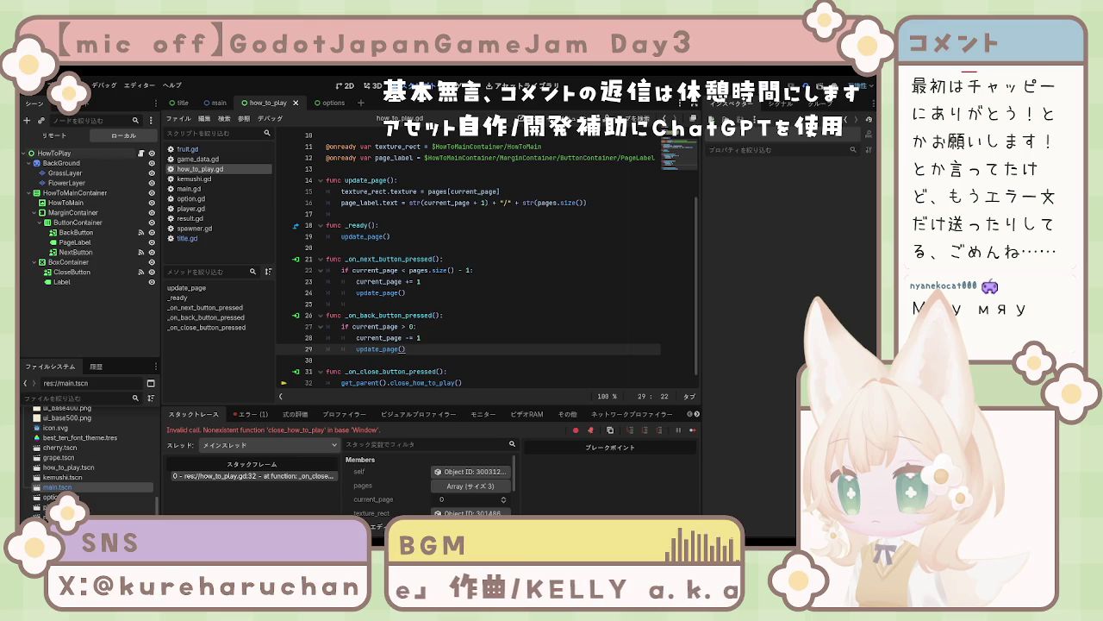
left_click(75, 242)
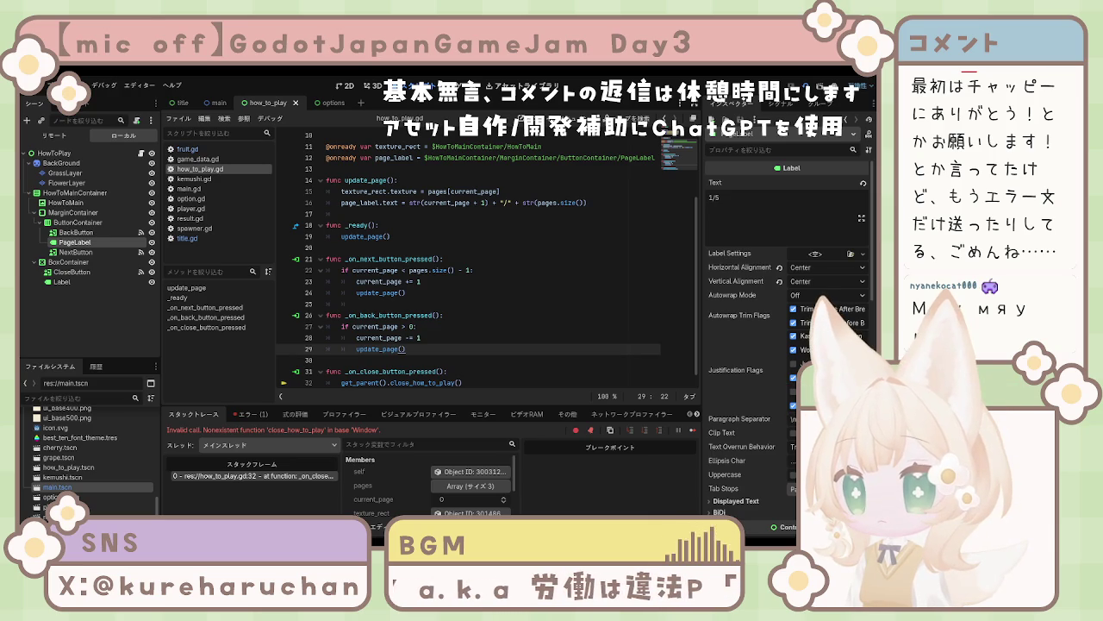
left_click(219, 105)
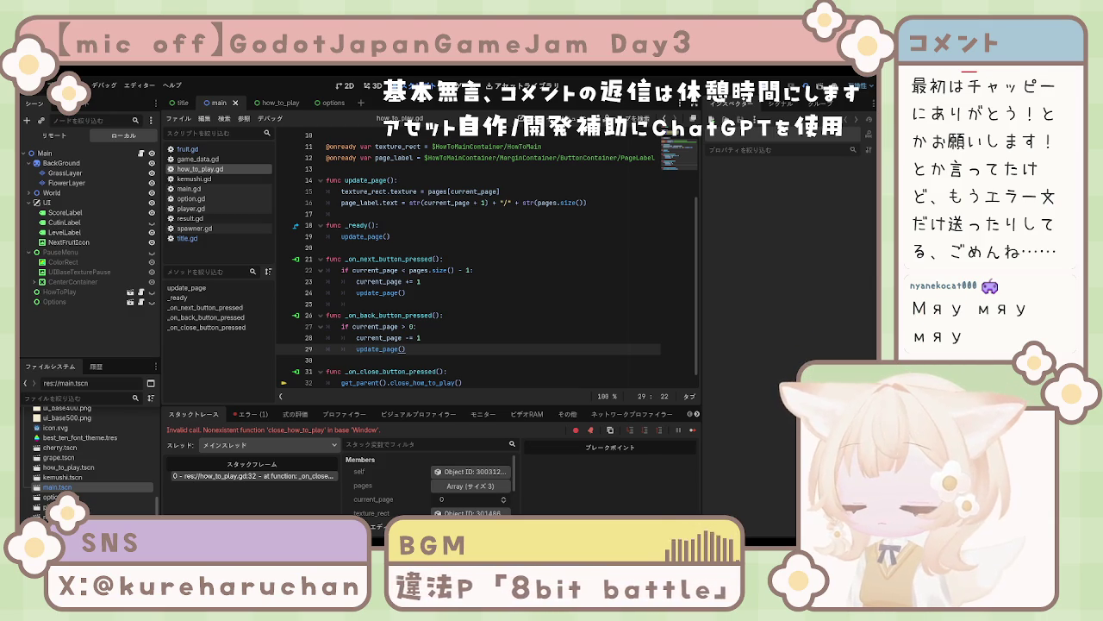
Step: Expand and deselect the Options scene tree, then return to the Title scene
left_click(329, 103)
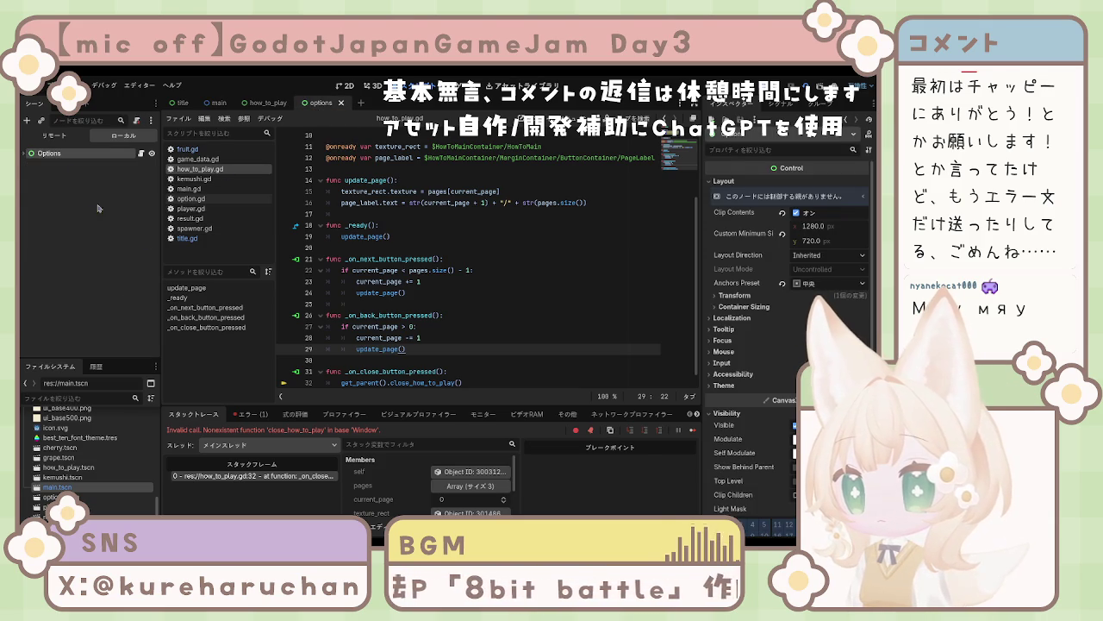
left_click(25, 154)
left_click(73, 323)
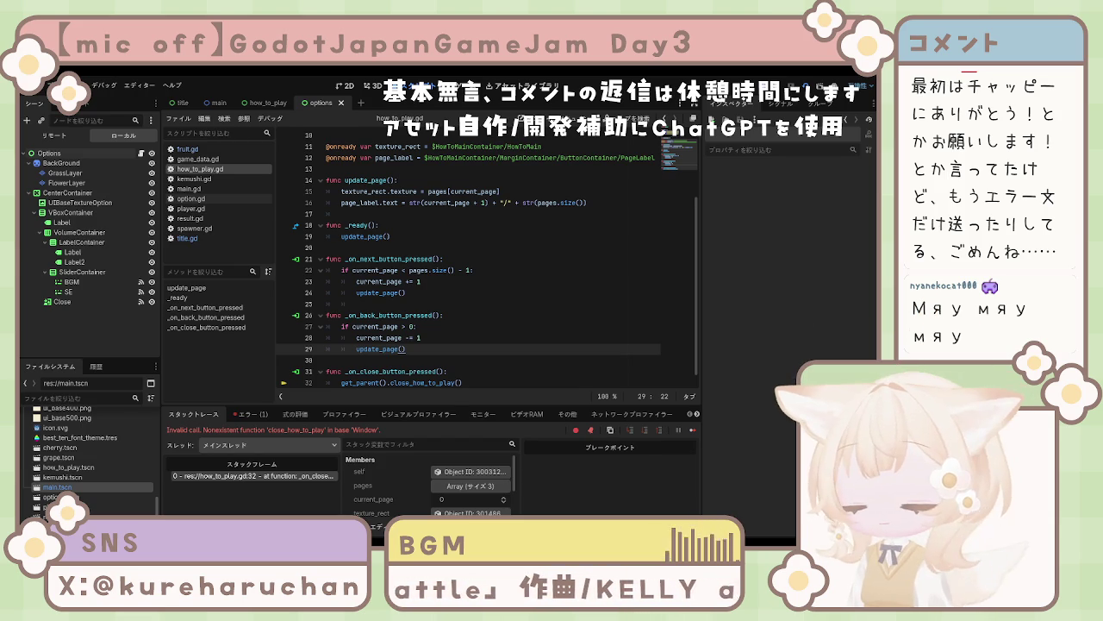
left_click(181, 103)
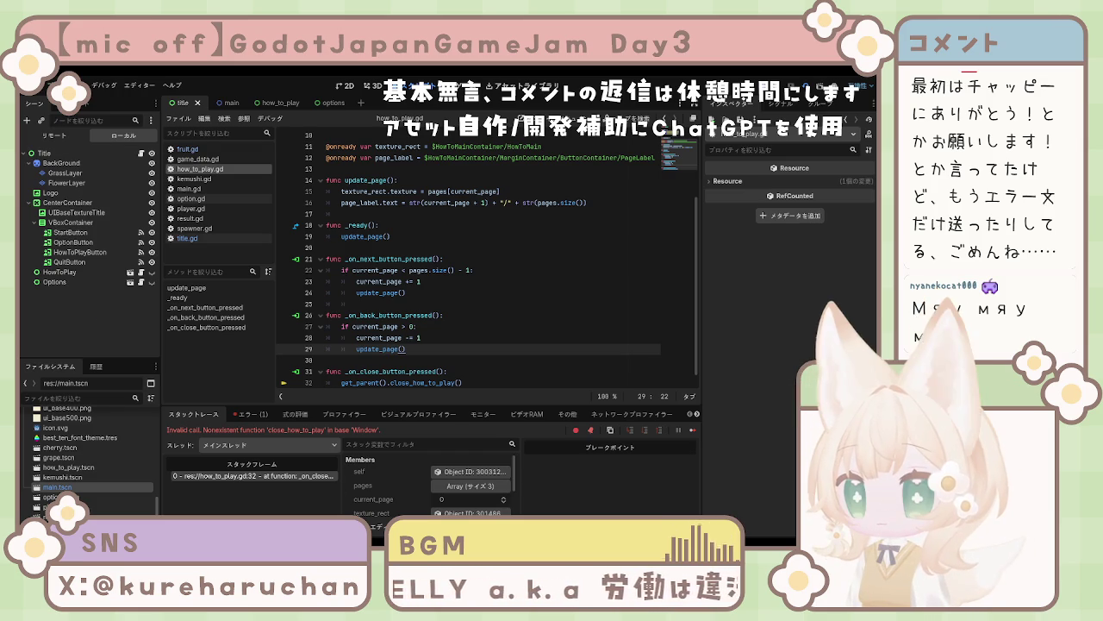
Step: Open result.tscn from the FileSystem in its own tab
left_click(60, 517)
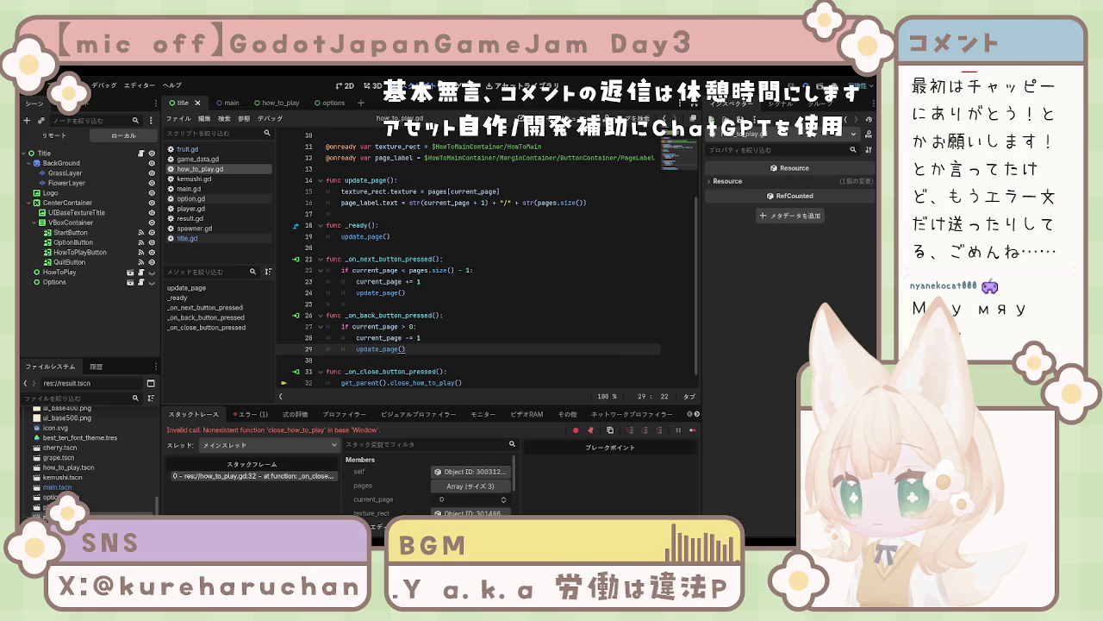
key("Up")
key("Up")
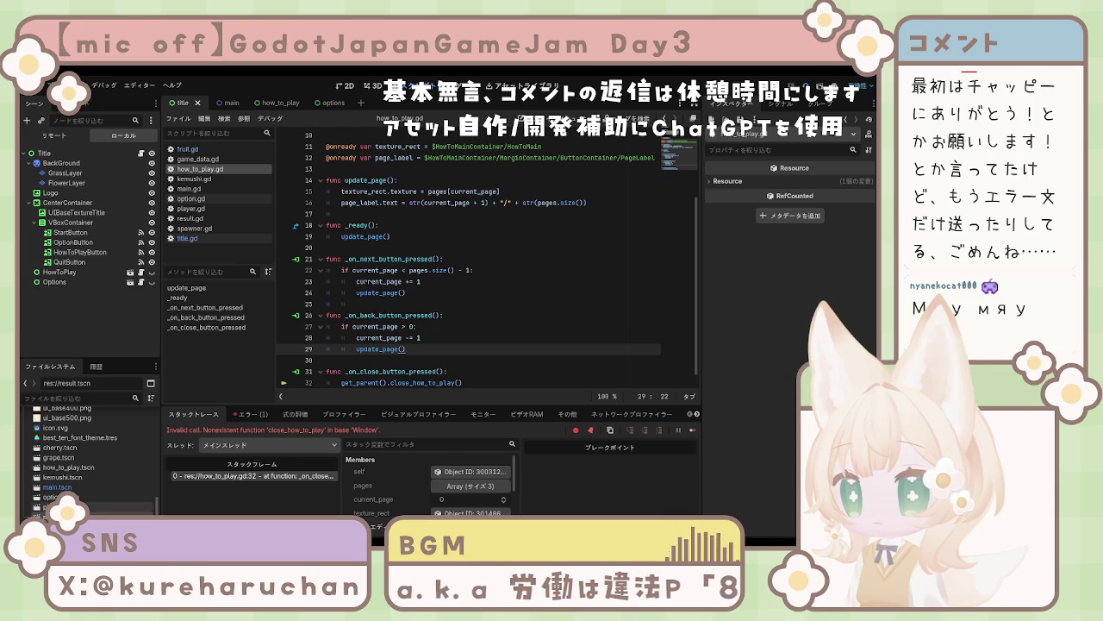
key("Up")
key("Up")
key("Up")
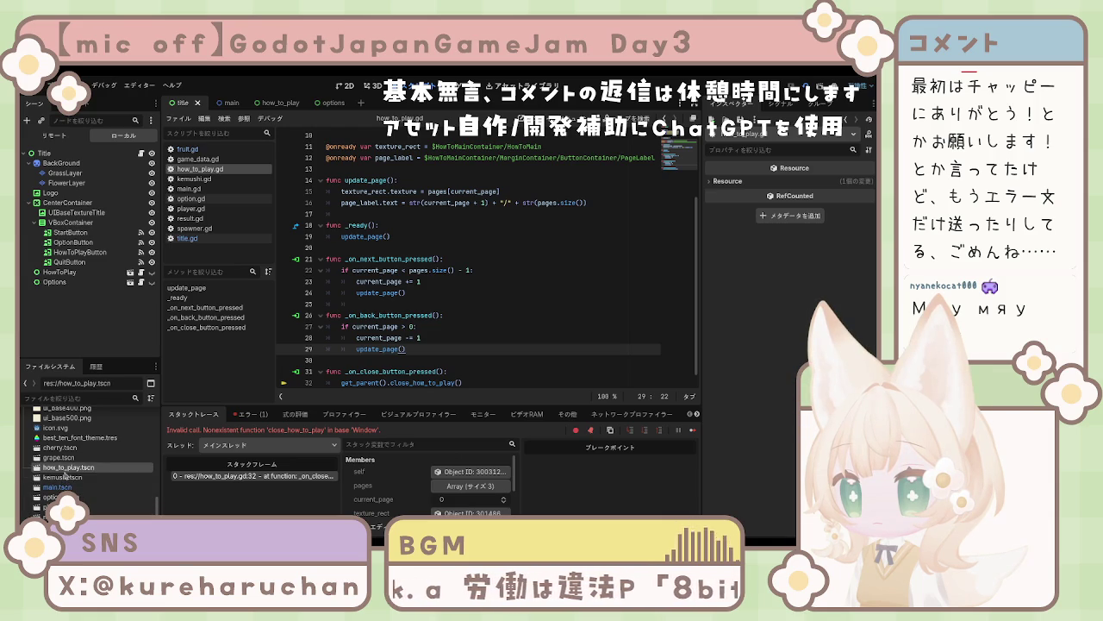
left_click(69, 447)
left_click(69, 437)
left_click(61, 506)
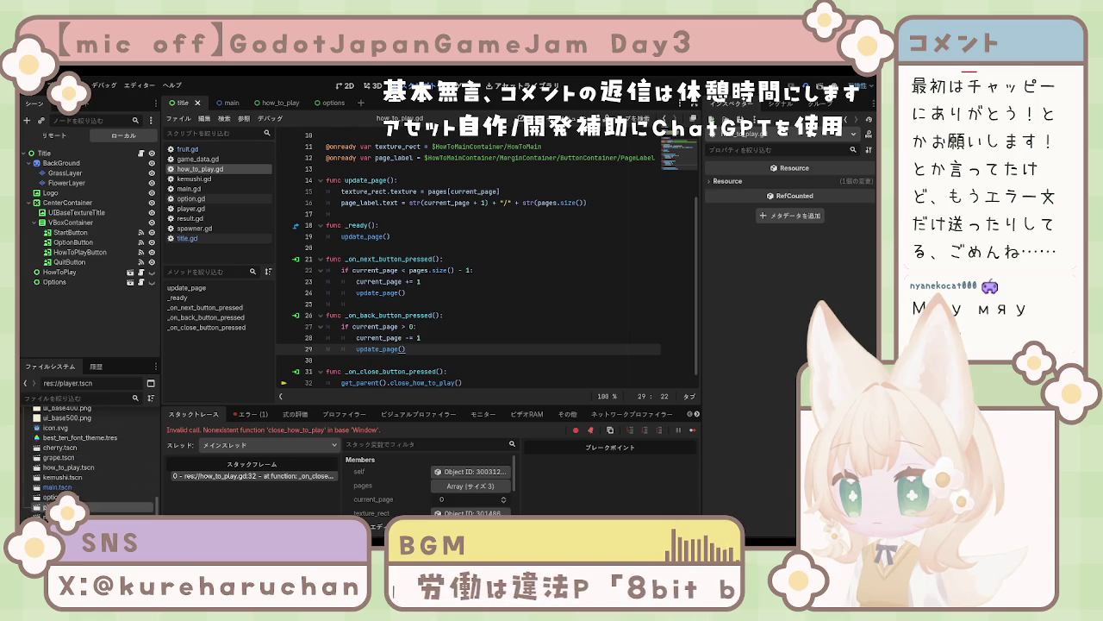
key("Down")
key("Return")
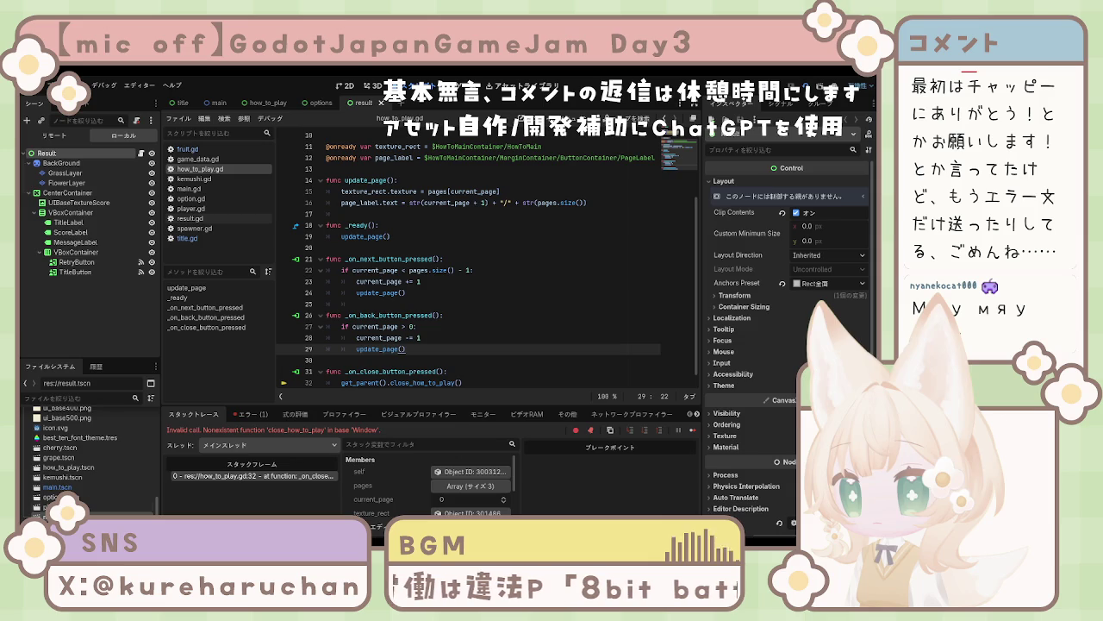
Step: Open player.tscn, return to the result scene, deselect its nodes, then go to the title scene
key("Up")
key("Return")
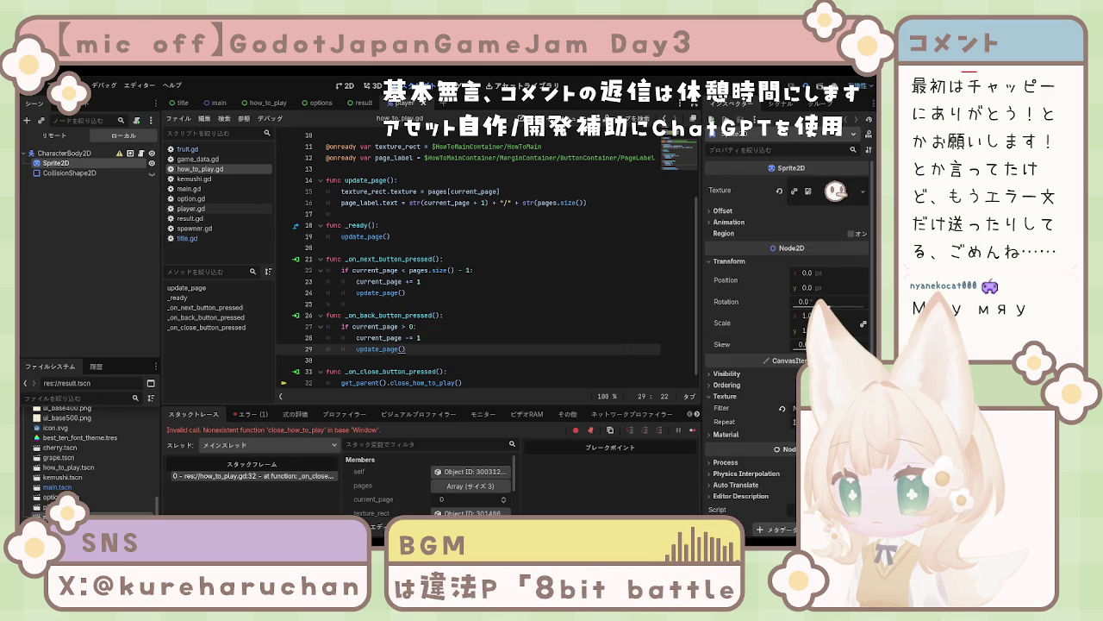
key("Return")
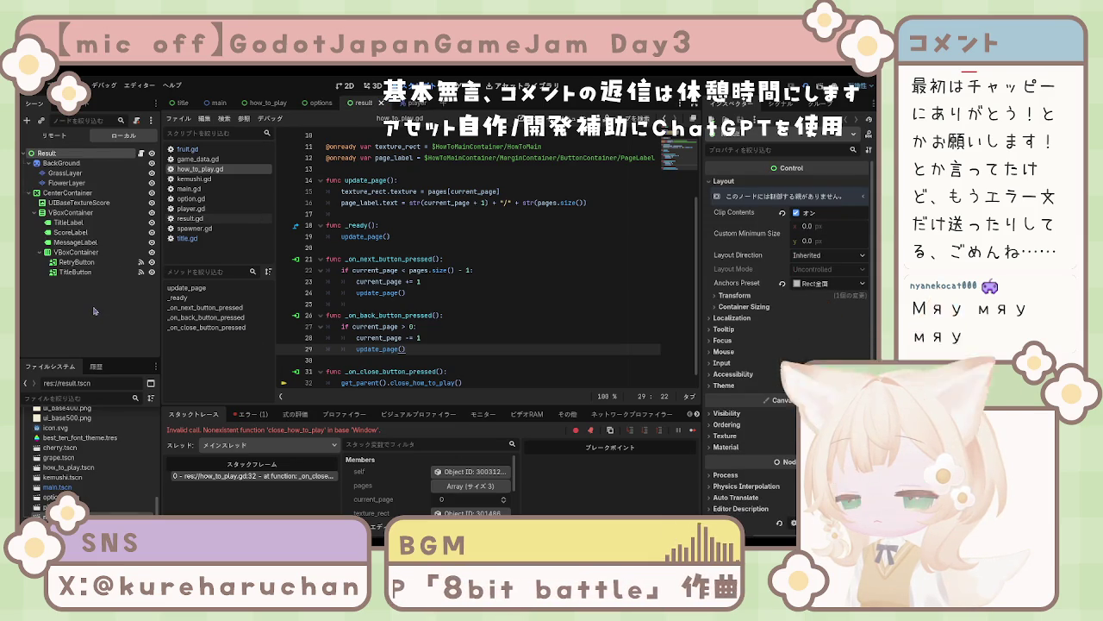
left_click(92, 305)
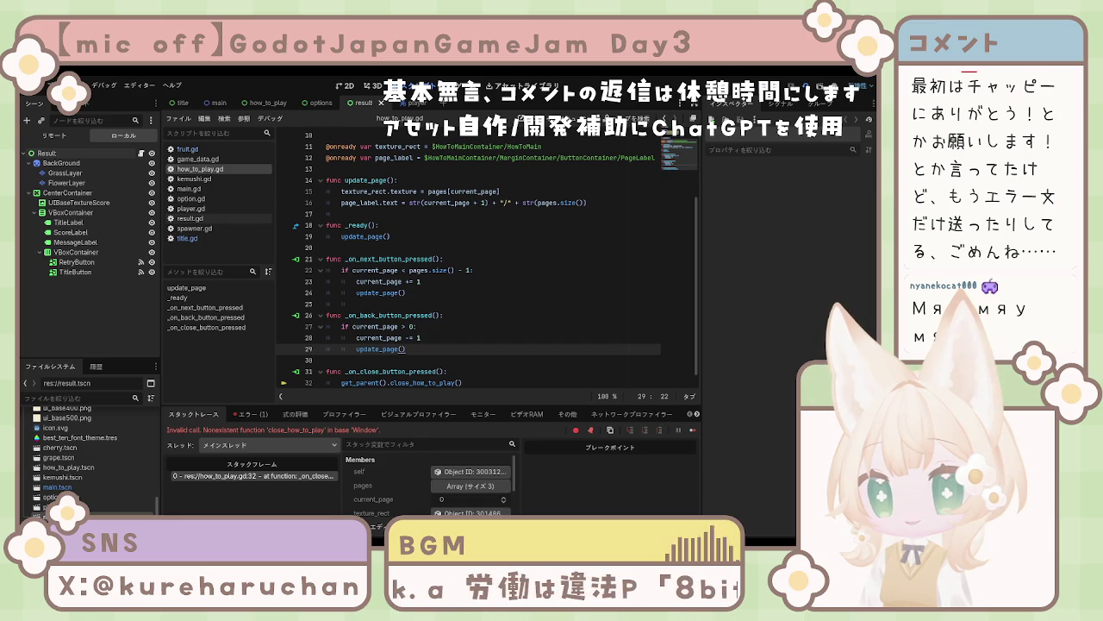
left_click(183, 103)
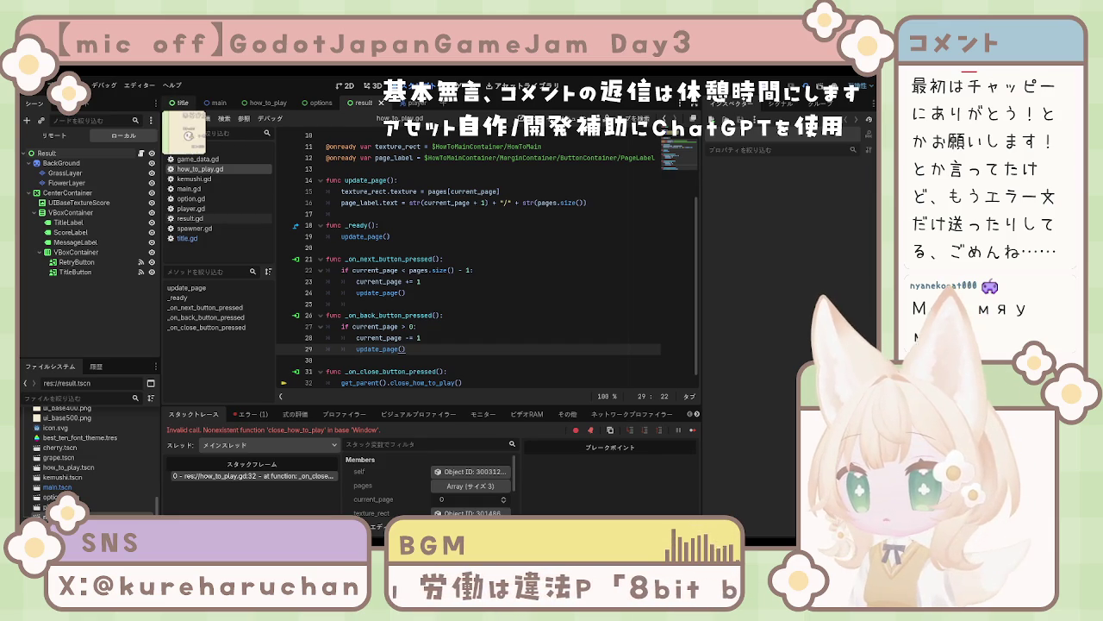
Step: Stop the debugger, run and stop the project twice, then select the close_how_to_play call on line 32
key("F8")
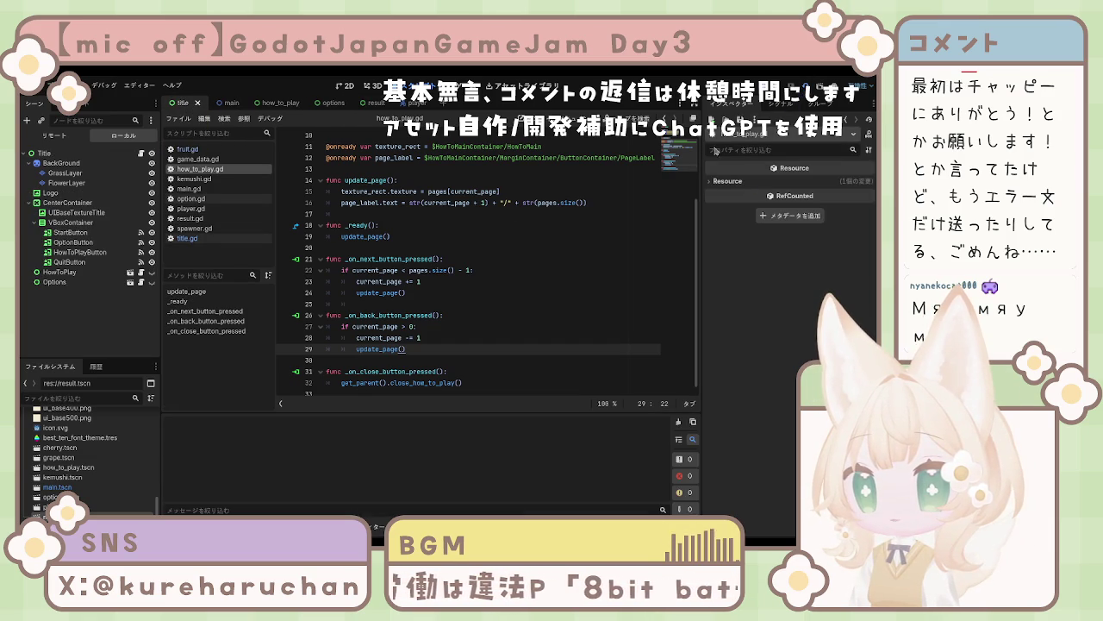
key("F5")
key("F8")
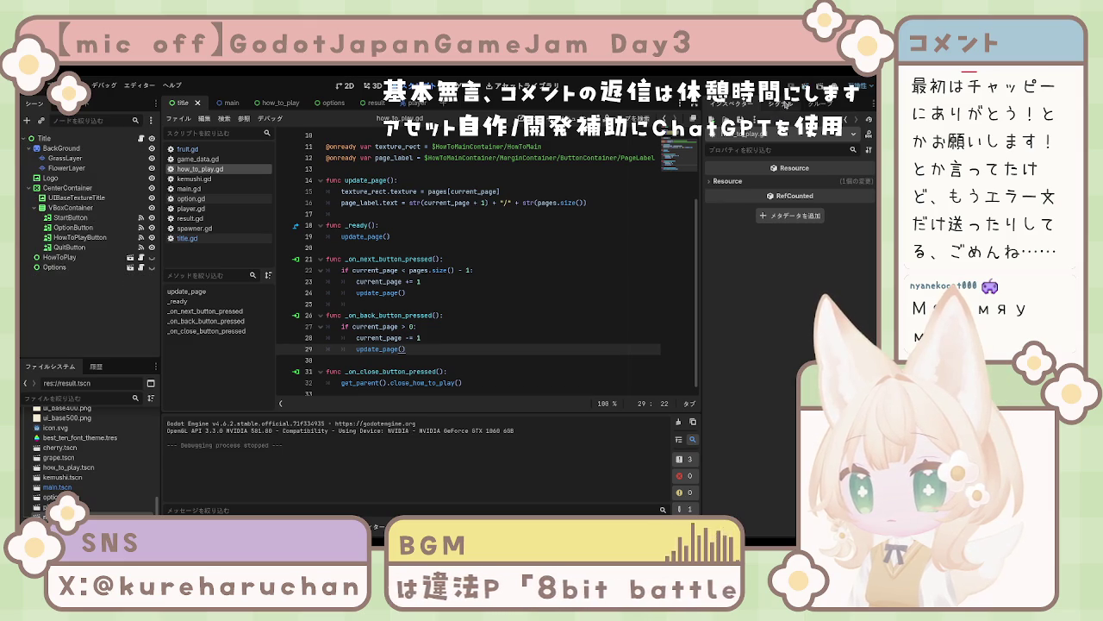
key("F5")
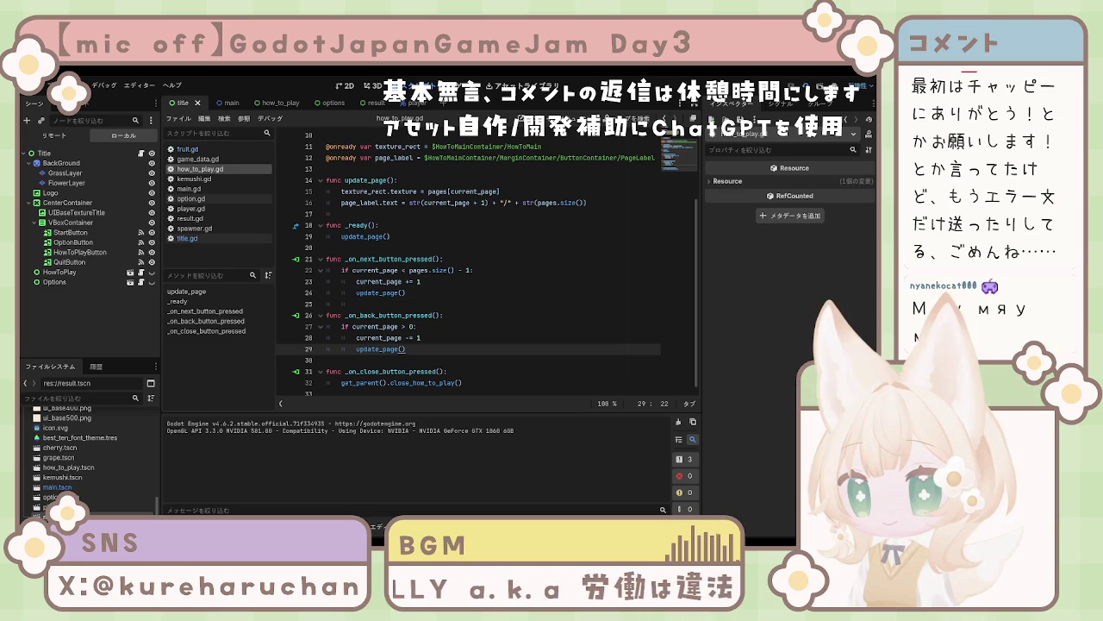
key("F8")
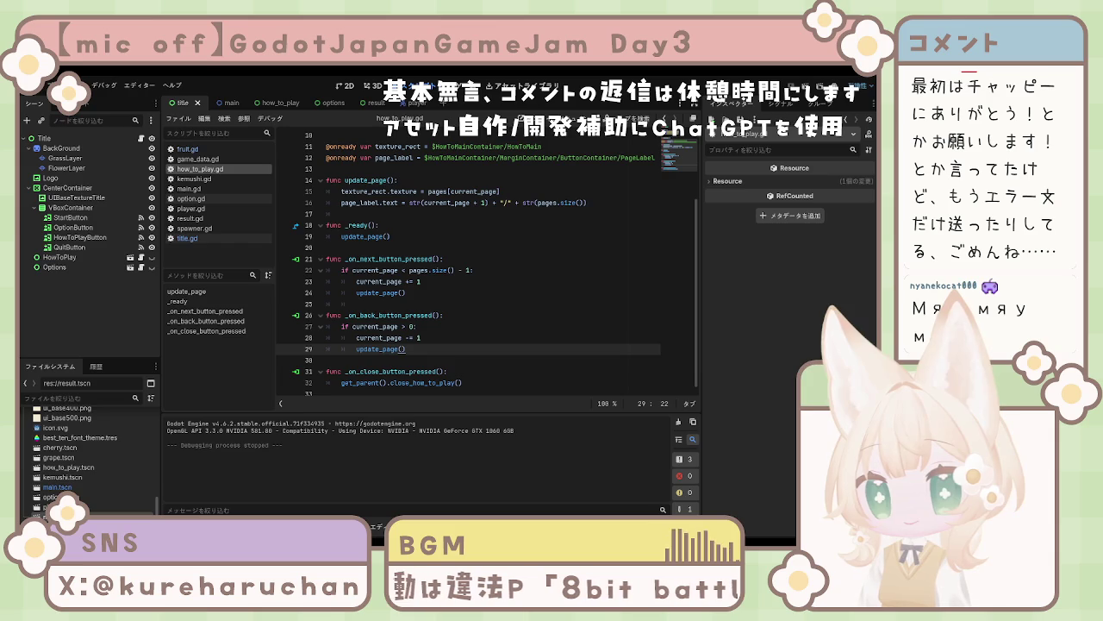
scroll(468, 258, "down", 1)
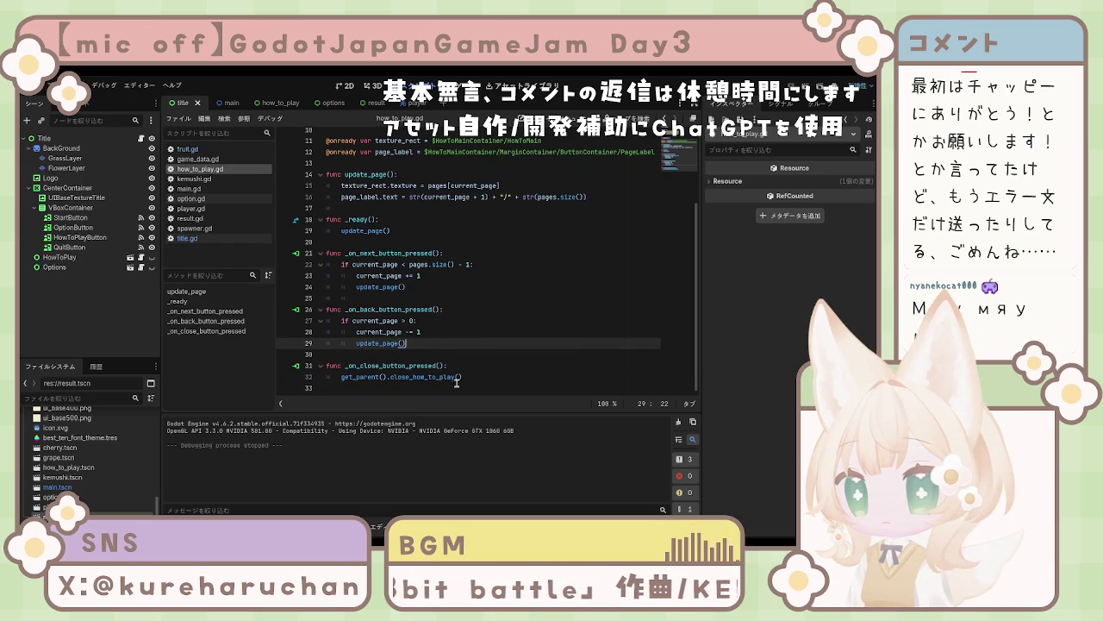
left_click_drag(484, 381, 387, 377)
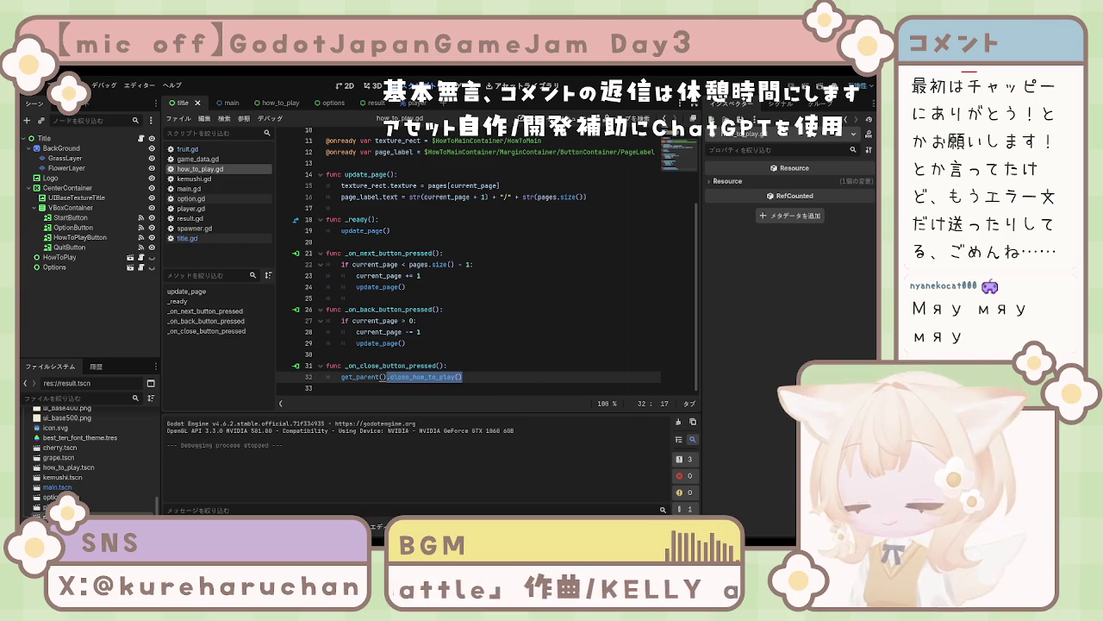
Step: Replace line 32's call with a has_method-guarded block (else visible = false) and test-run the project
left_click_drag(490, 377, 342, 377)
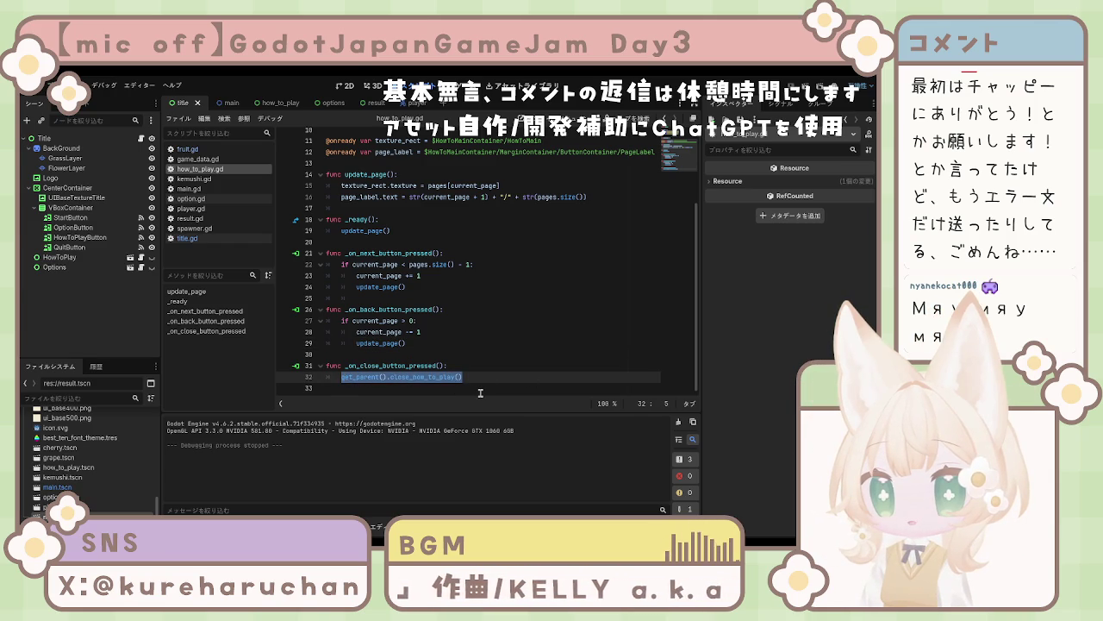
type("if get_parent().has_method(\"close_how_to_play\"): \t\tget_parent().close_how_to_play() \telse: \t\tvisible = false")
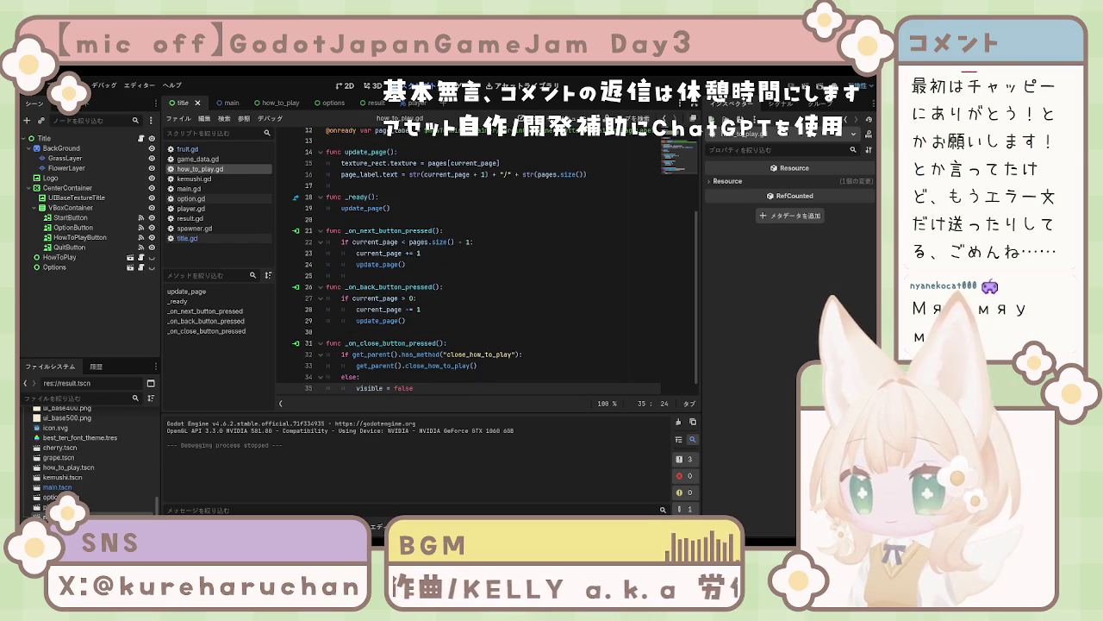
left_click(283, 105)
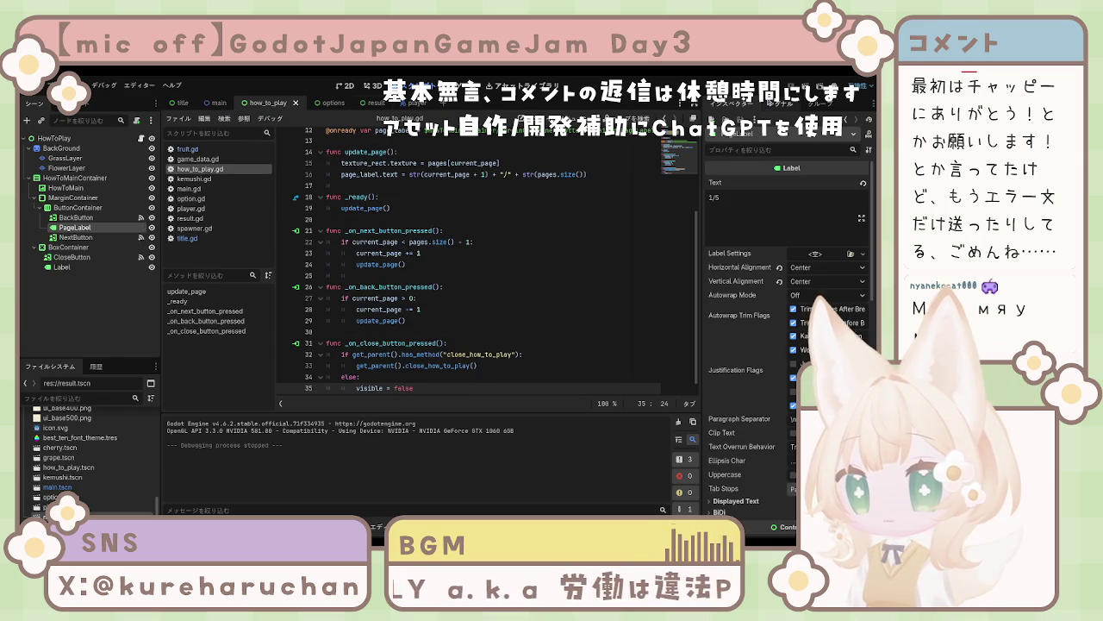
key("F5")
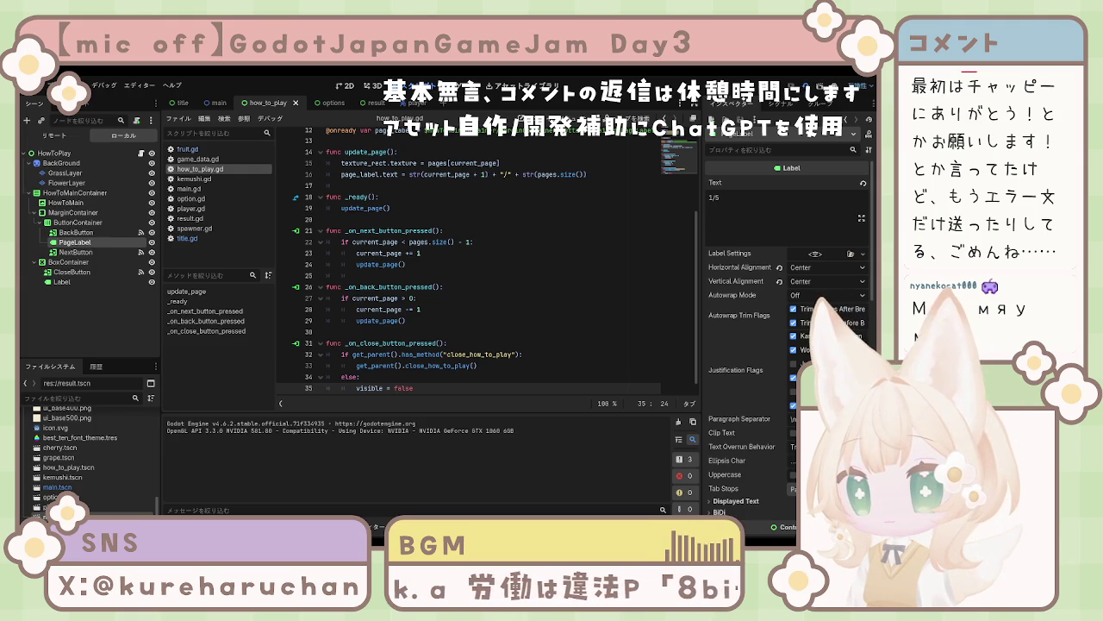
key("F8")
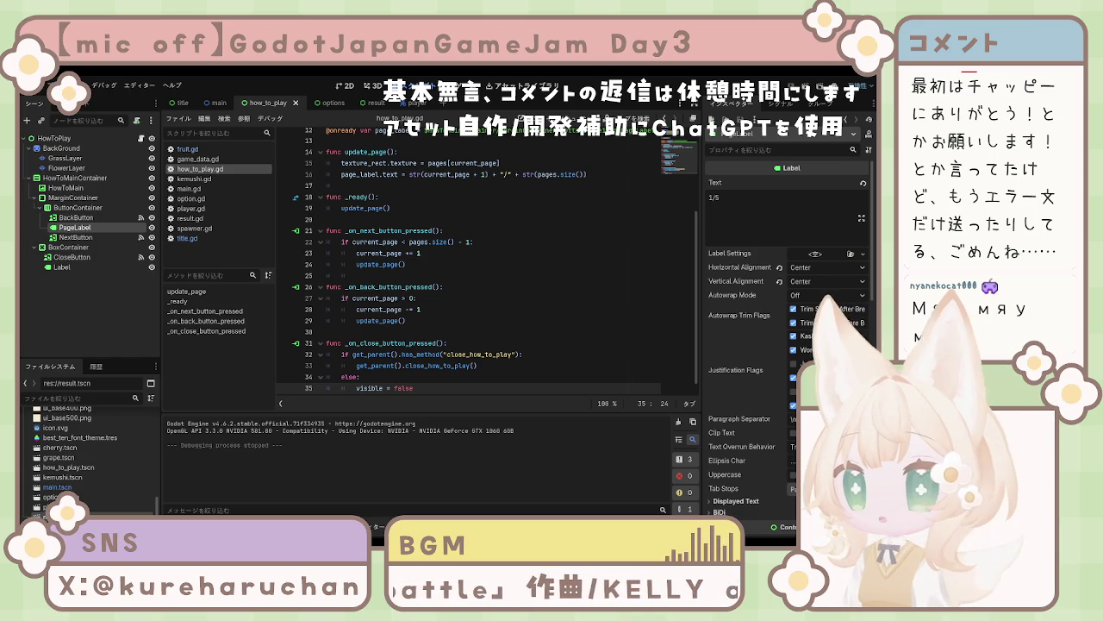
Step: View the how_to_play scene layout with the あそびかた page and 1/5 counter
scroll(483, 258, "up", 3)
scroll(483, 258, "down", 3)
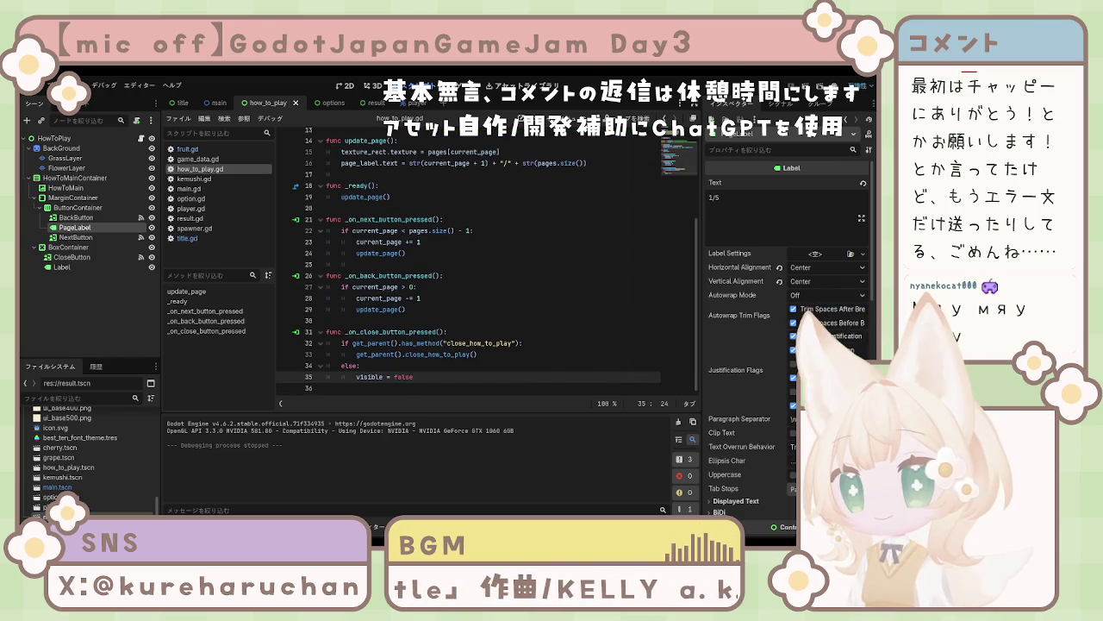
left_click(349, 86)
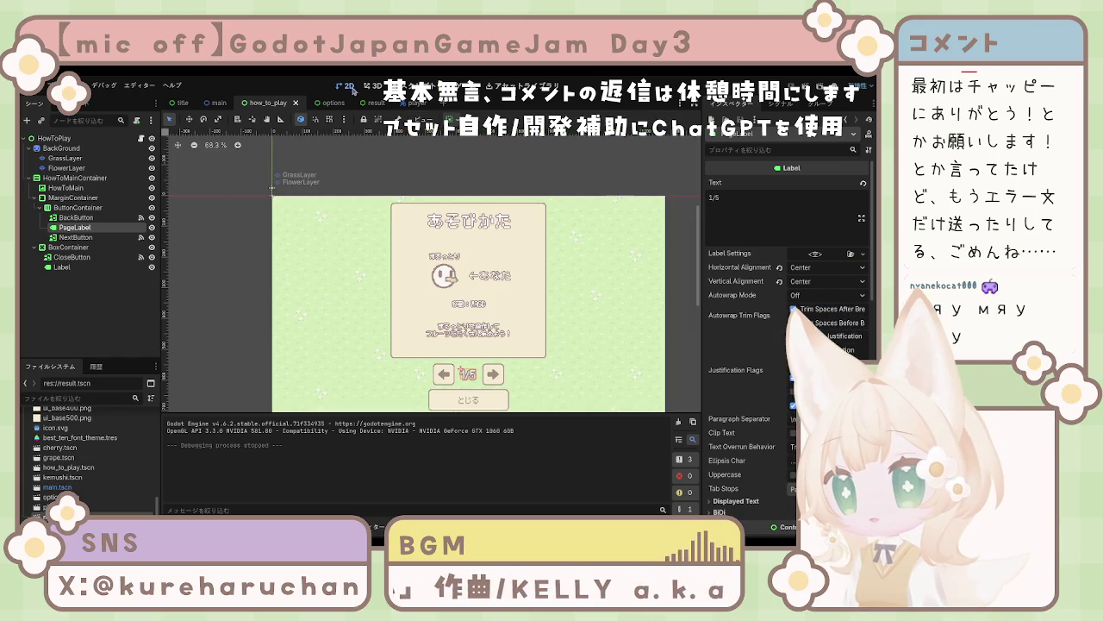
Step: Return to how_to_play.gd in the script editor and scroll to its top declarations
left_click(456, 86)
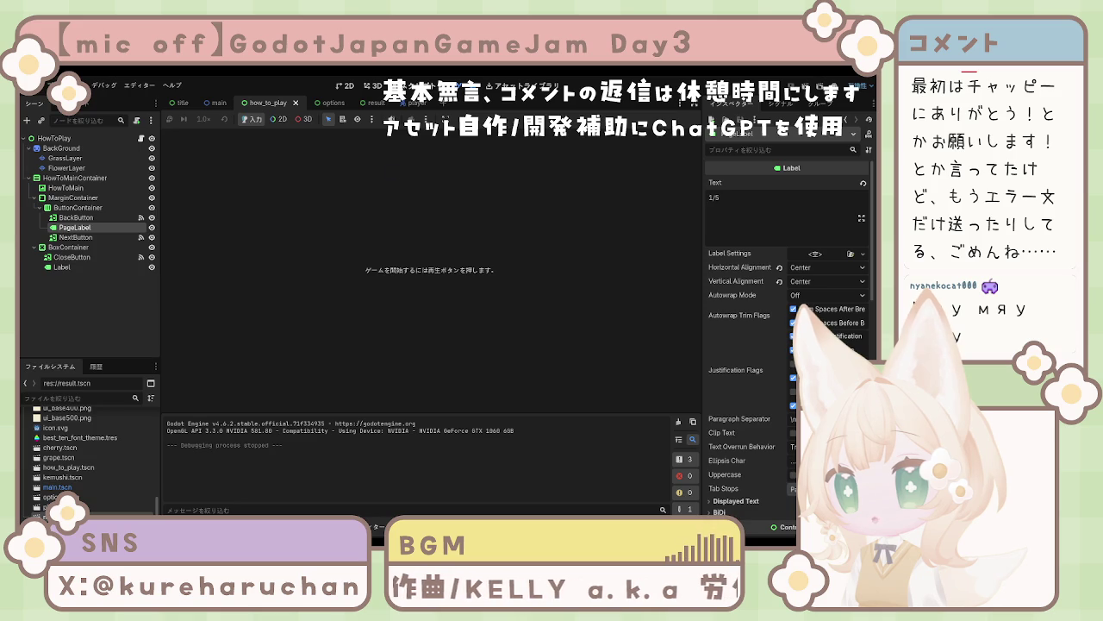
left_click(384, 86)
left_click(427, 86)
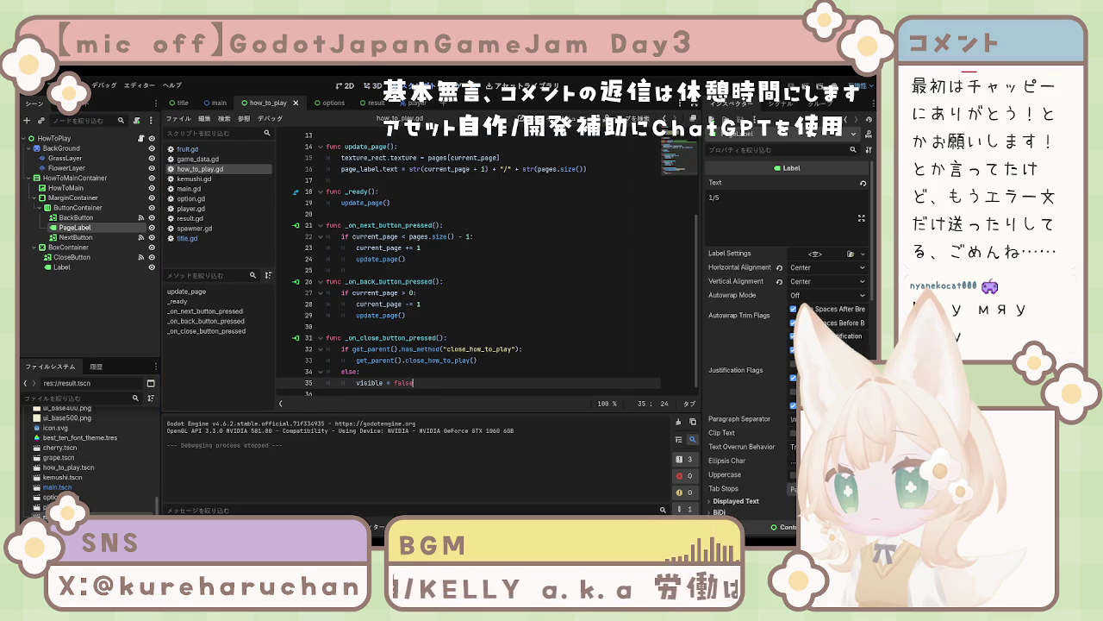
scroll(424, 276, "up", 2)
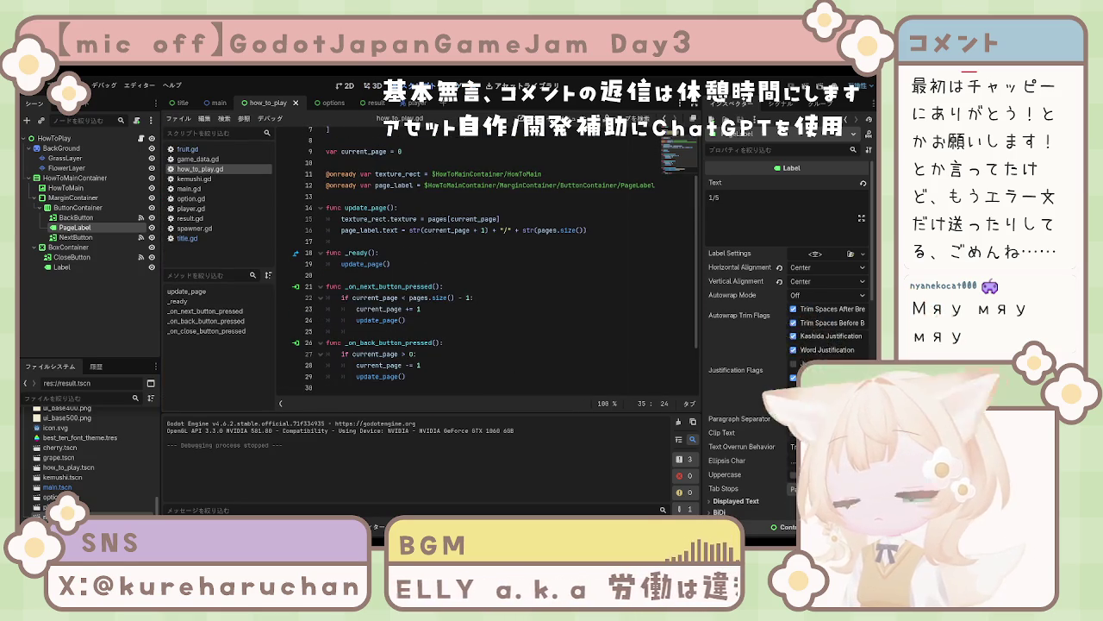